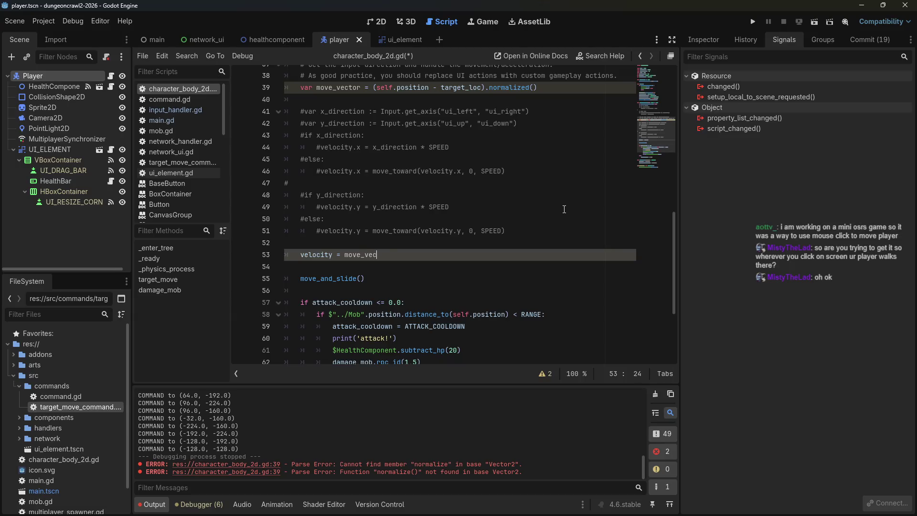
- Complete line 53 as velocity = move_vector * SPEED and save the script
type("D")
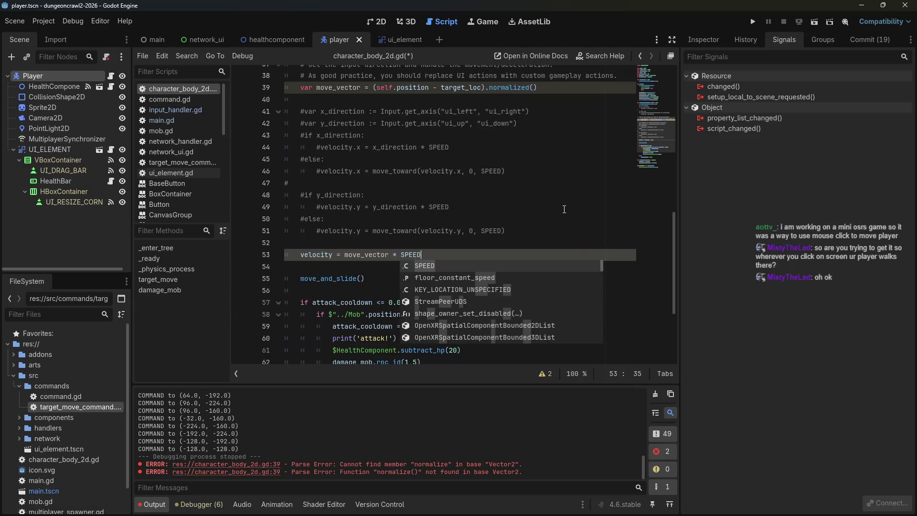
key("ctrl+s")
left_click(564, 195)
scroll(564, 195, "up", 1)
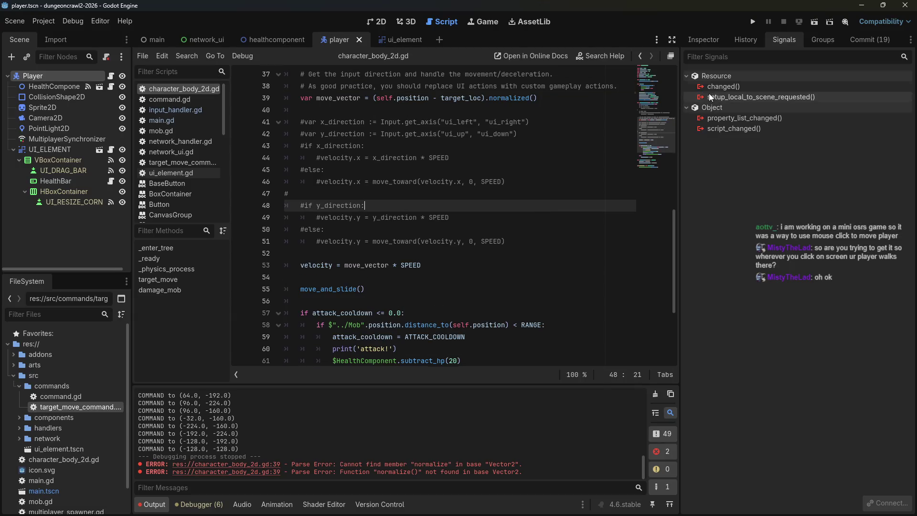
- Test-run the game as Client, send the player to one spot, then close it
left_click(752, 22)
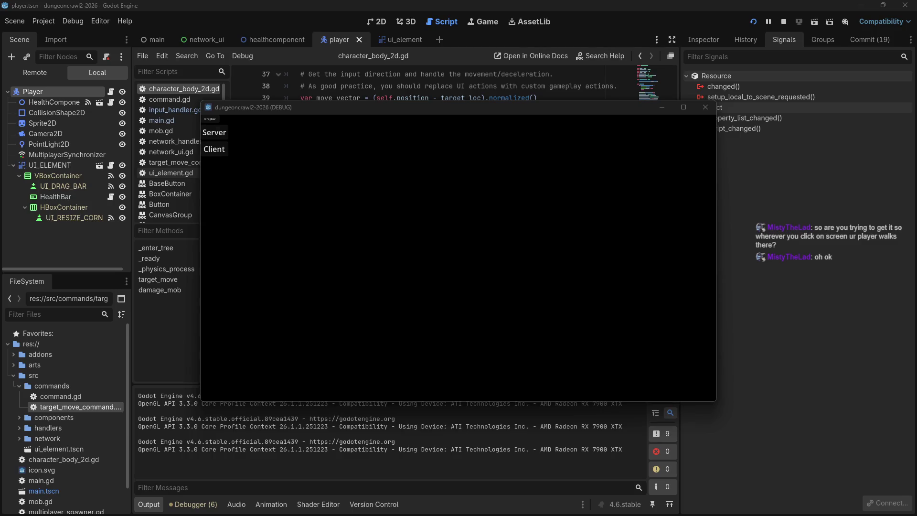
left_click(208, 149)
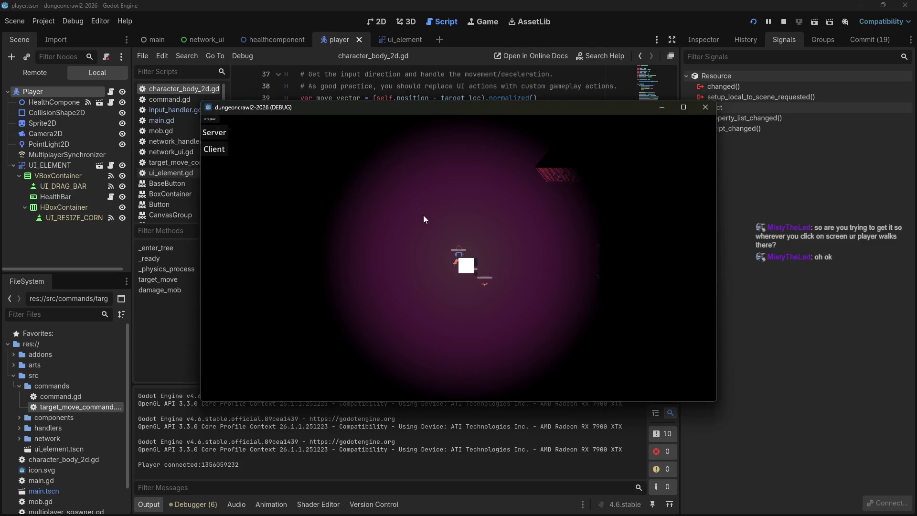
left_click(418, 186)
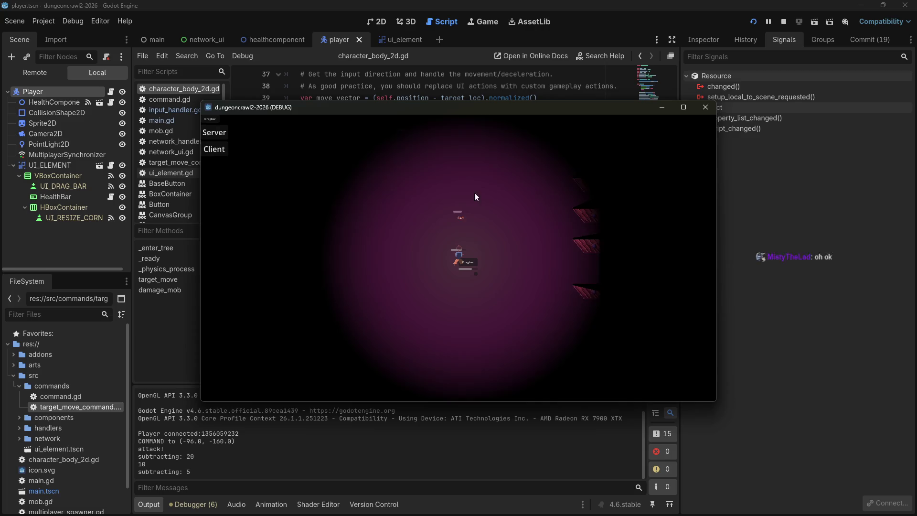
left_click(706, 108)
- Rewrite line 39 as move_vector = (target_loc - self.position).normalized() and launch the game again
left_click(784, 23)
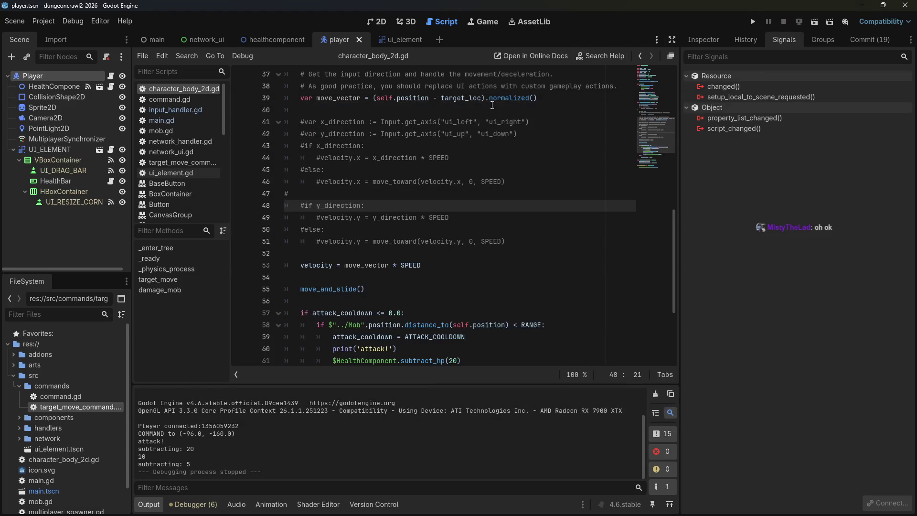
left_click(449, 134)
scroll(441, 171, "up", 2)
left_click(442, 171)
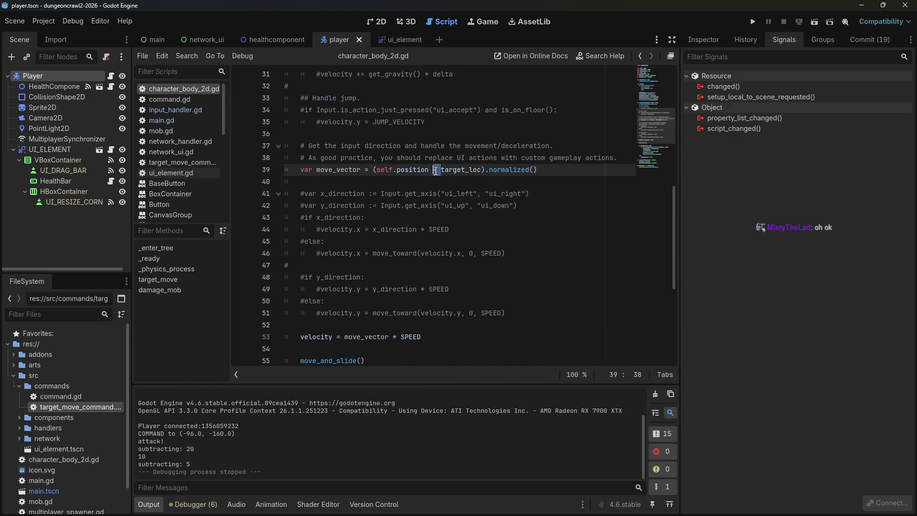
key("BackSpace")
key("BackSpace")
left_click_drag(435, 171, 377, 171)
key("BackSpace")
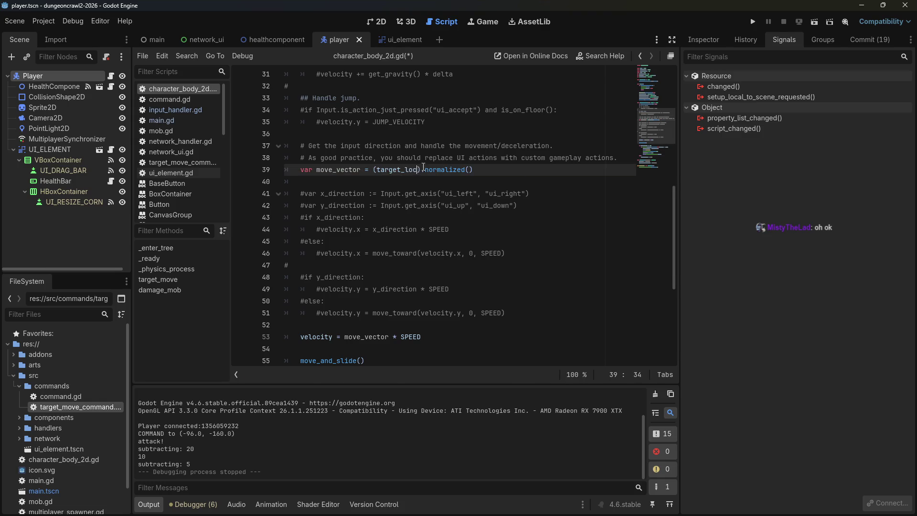
type("- self.position")
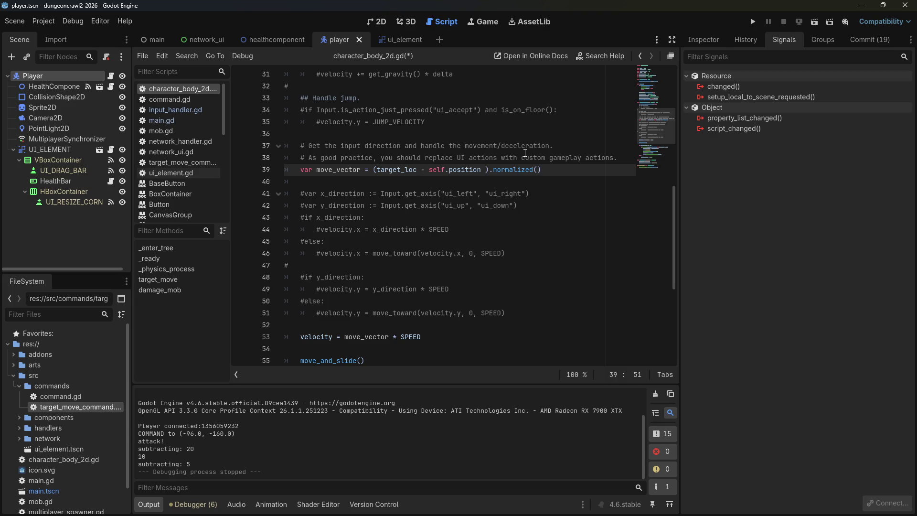
key("BackSpace")
left_click(754, 22)
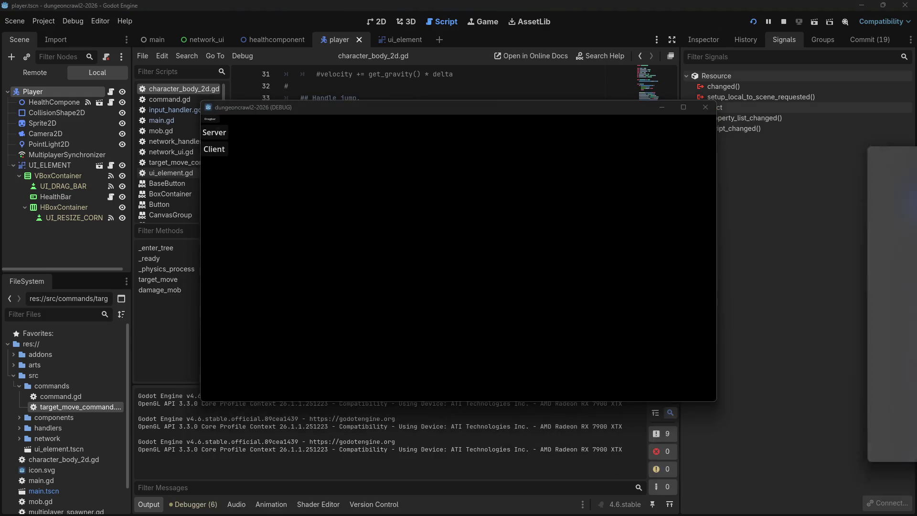
- Join as Client and walk the player through a series of targets heading right
left_click(215, 151)
left_click(291, 188)
left_click(454, 242)
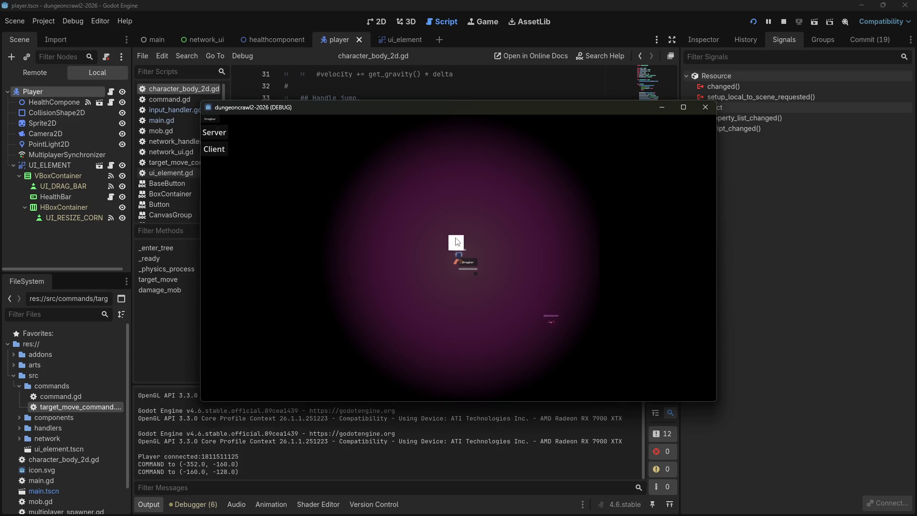
left_click(503, 242)
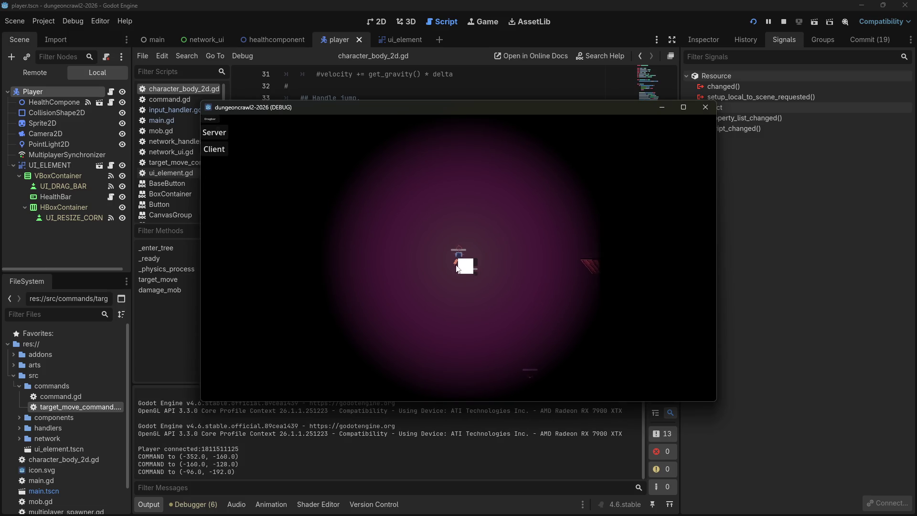
left_click(520, 269)
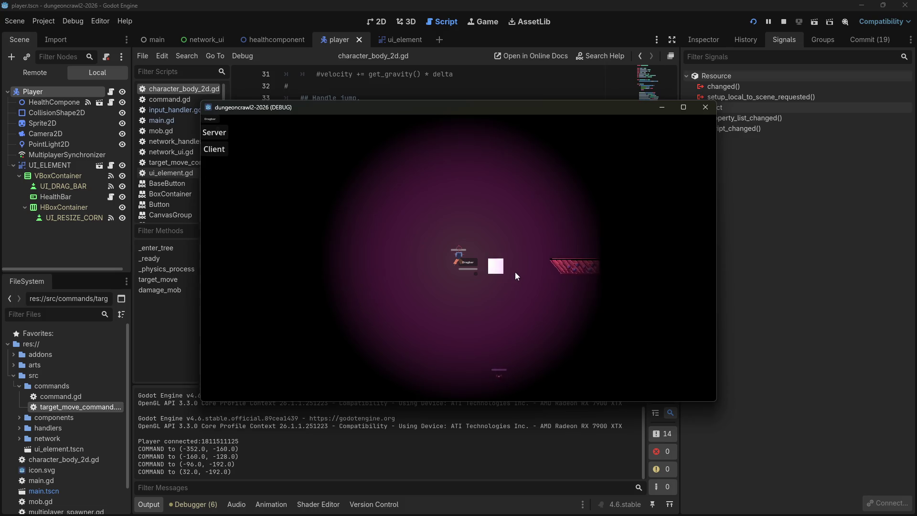
left_click(454, 231)
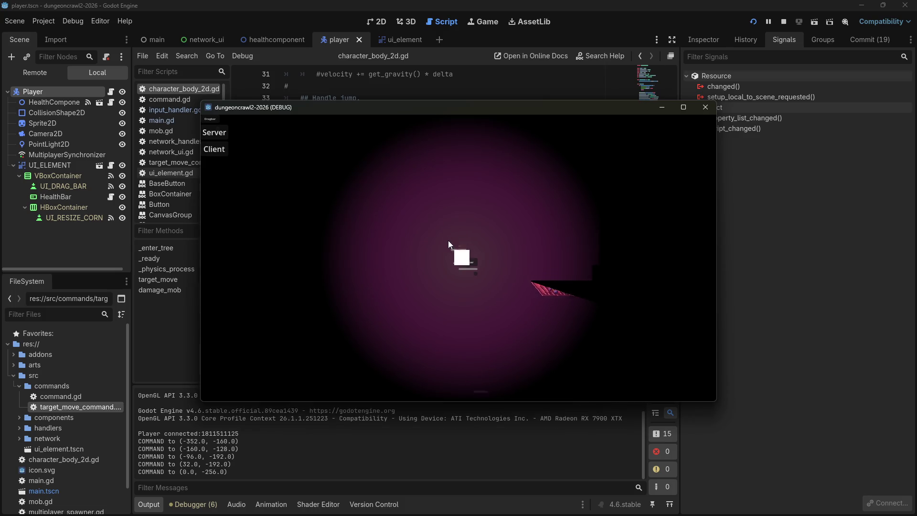
left_click(498, 316)
left_click(531, 311)
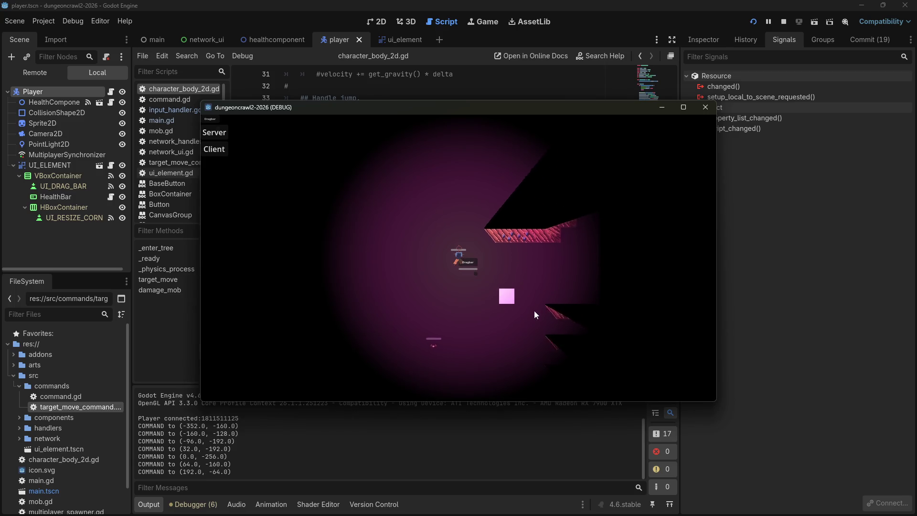
left_click(569, 242)
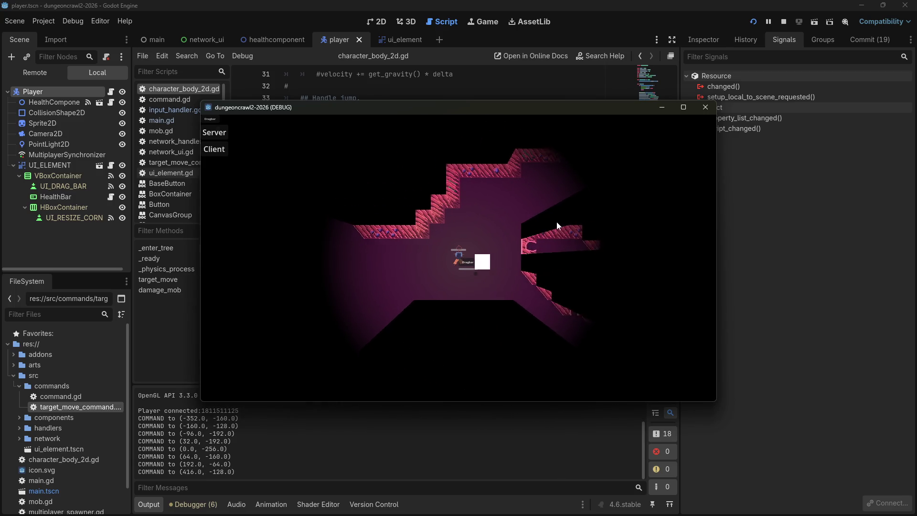
left_click(536, 256)
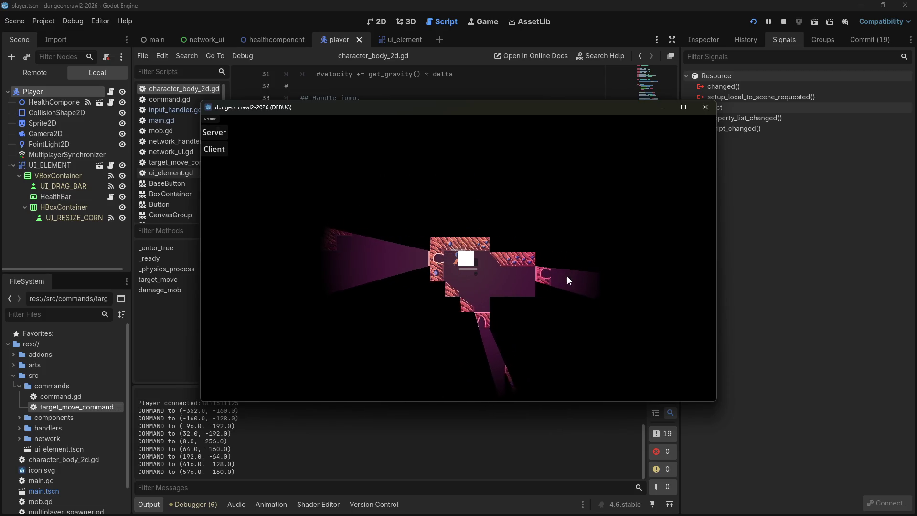
left_click(567, 276)
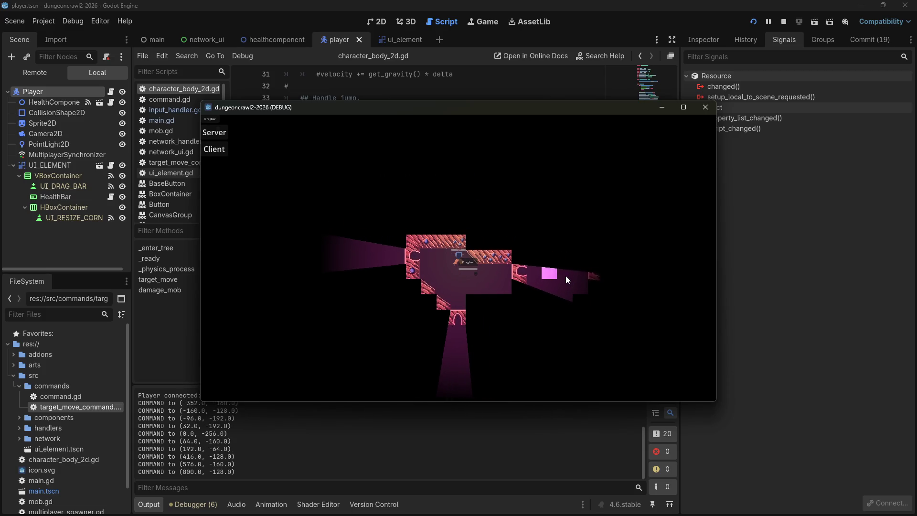
- Keep redirecting the player around the room and corridors, then close the game
left_click(474, 269)
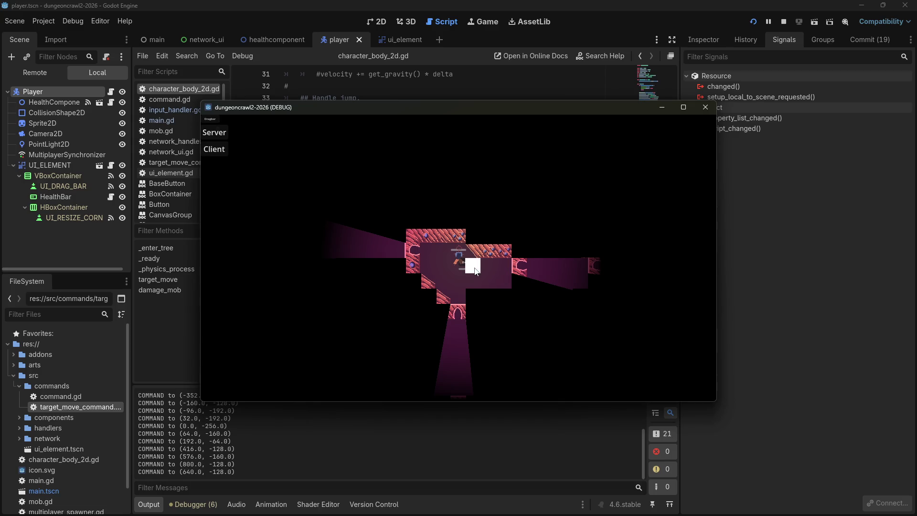
left_click(463, 283)
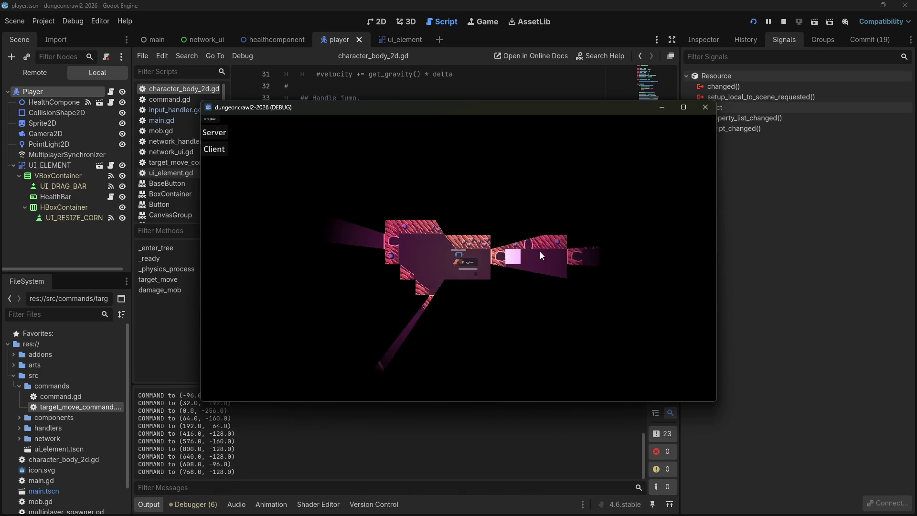
left_click(540, 251)
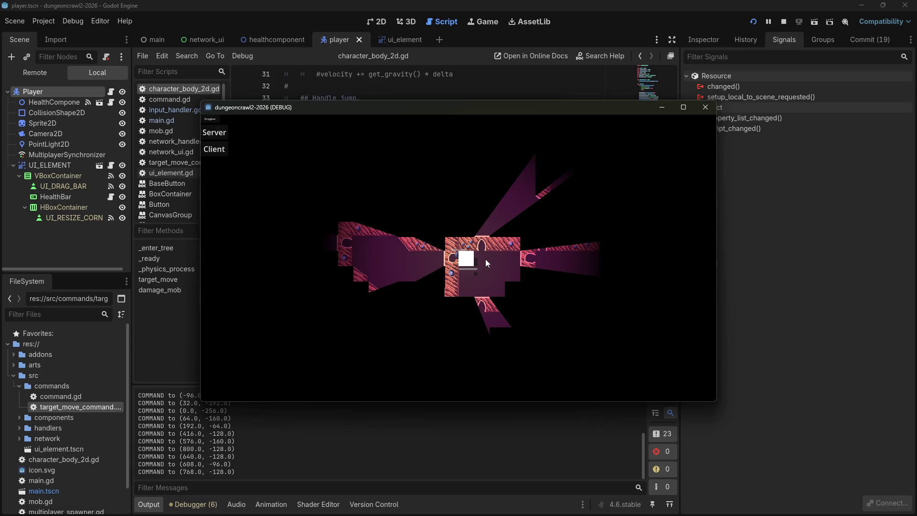
left_click(486, 259)
left_click(468, 218)
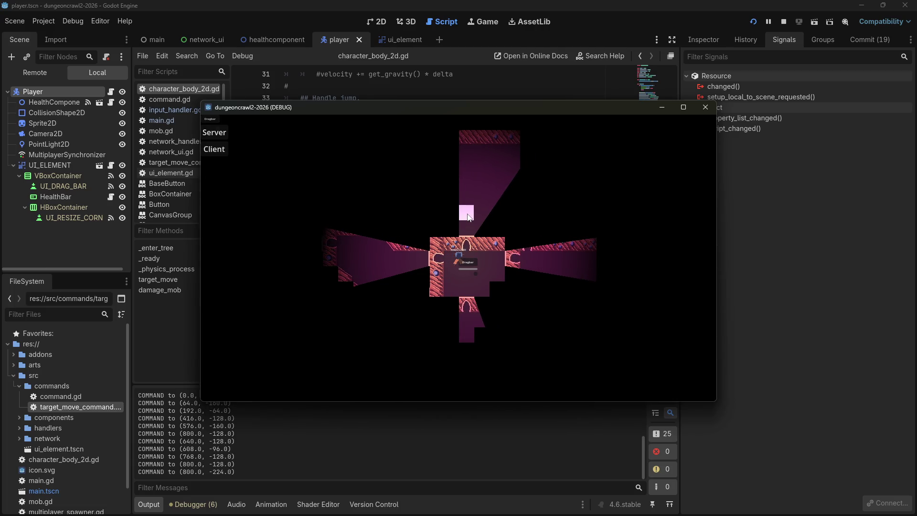
left_click(496, 214)
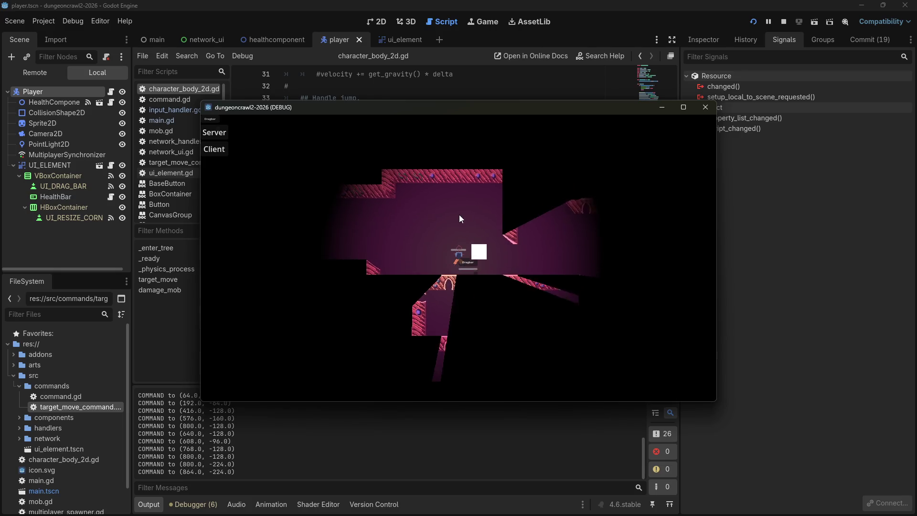
left_click(520, 254)
left_click(545, 270)
left_click(536, 274)
left_click(512, 283)
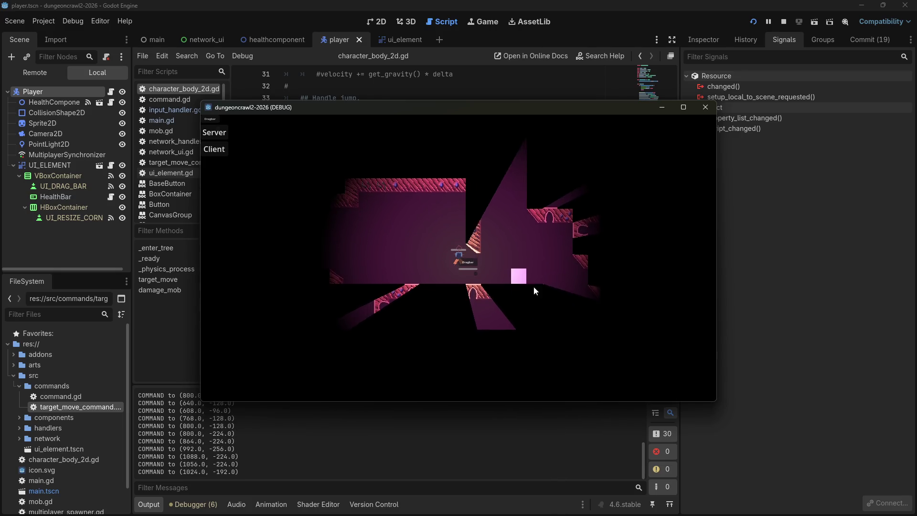
left_click(500, 188)
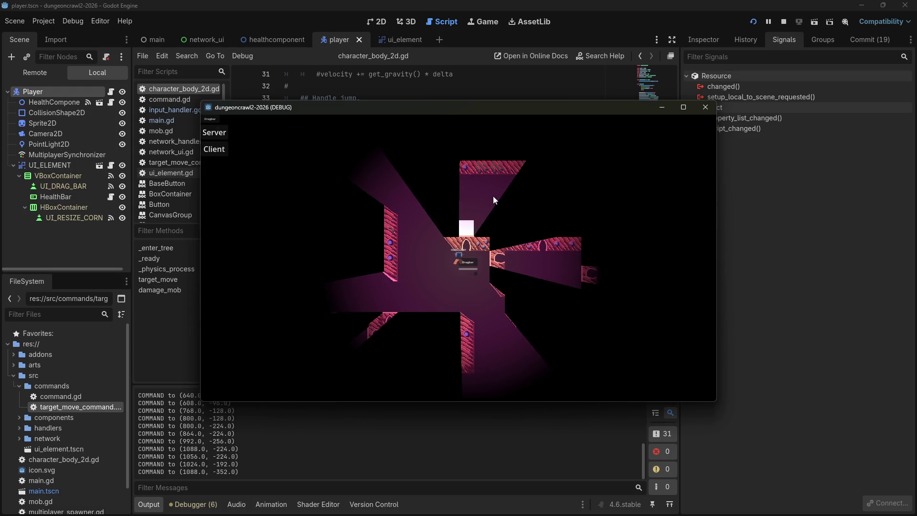
left_click(493, 200)
left_click(551, 251)
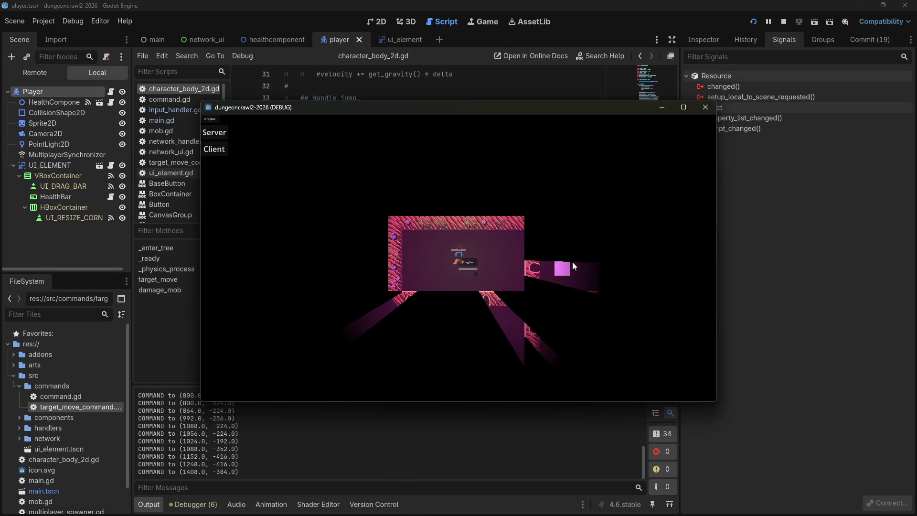
left_click(572, 262)
left_click(573, 263)
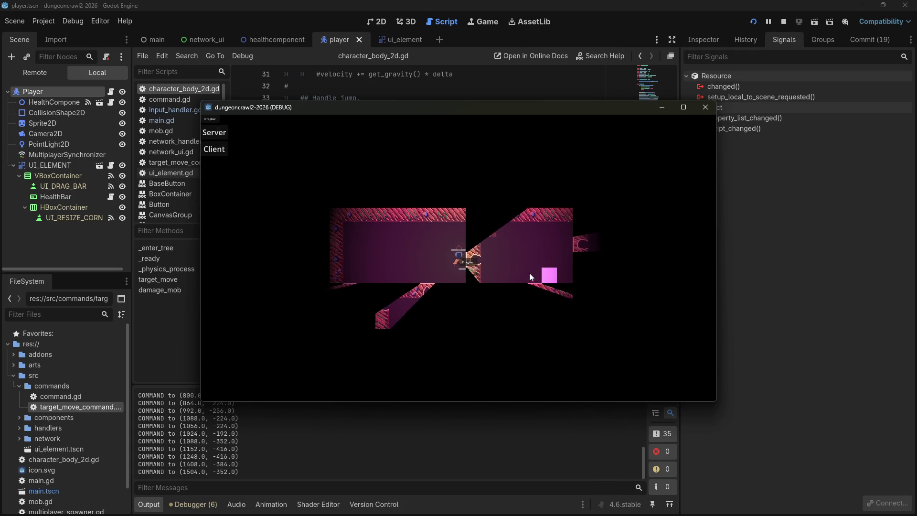
left_click(564, 237)
left_click(534, 249)
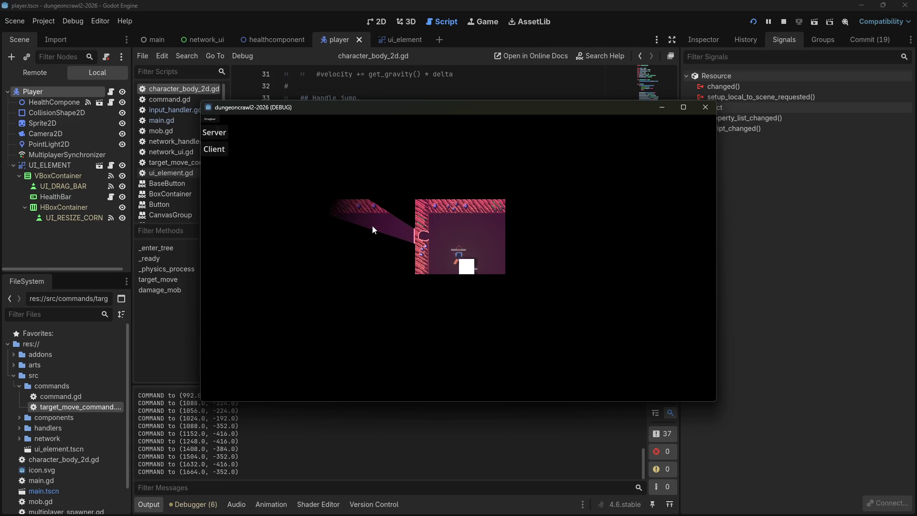
left_click(371, 223)
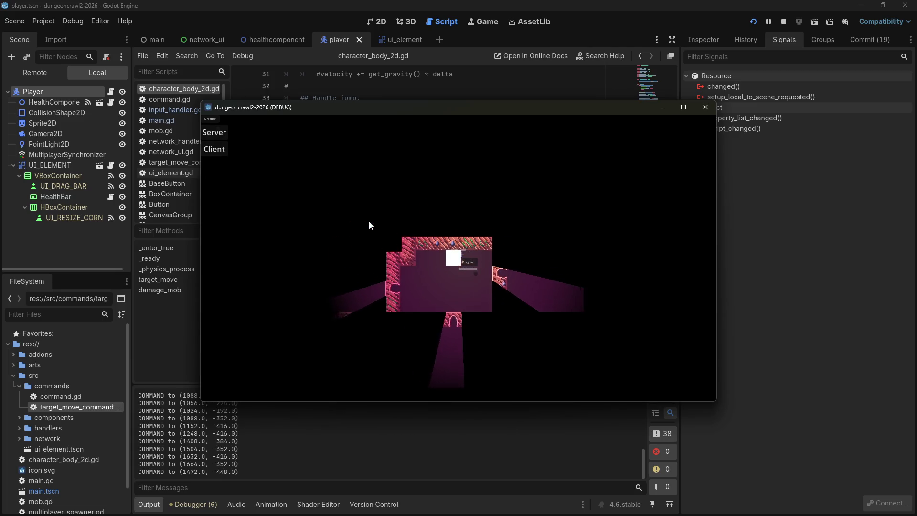
left_click(705, 107)
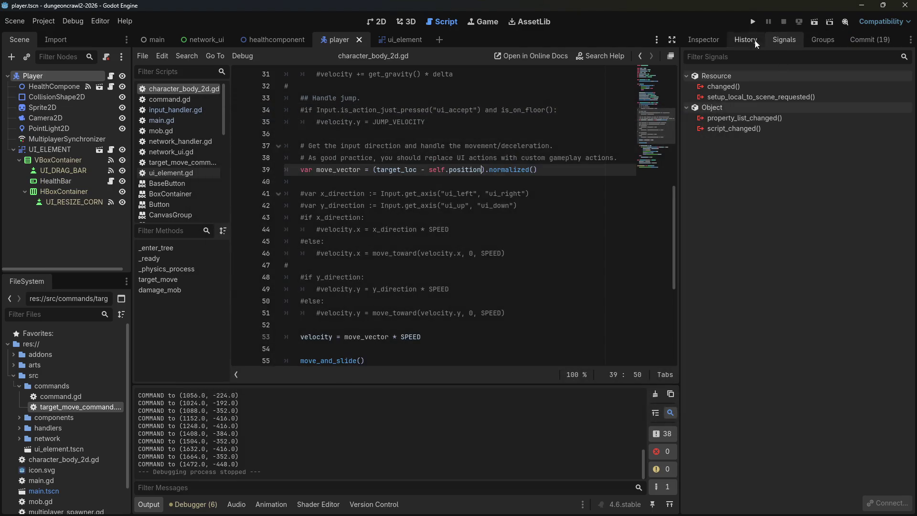
- Insert two blank lines above the var move_vector line
left_click(421, 253)
scroll(422, 256, "down", 1)
scroll(423, 255, "down", 2)
scroll(390, 221, "up", 2)
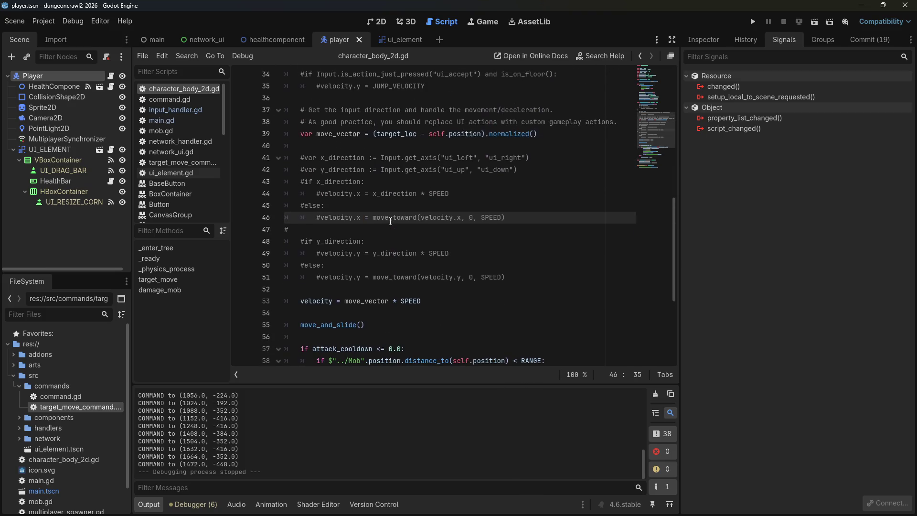
left_click(471, 146)
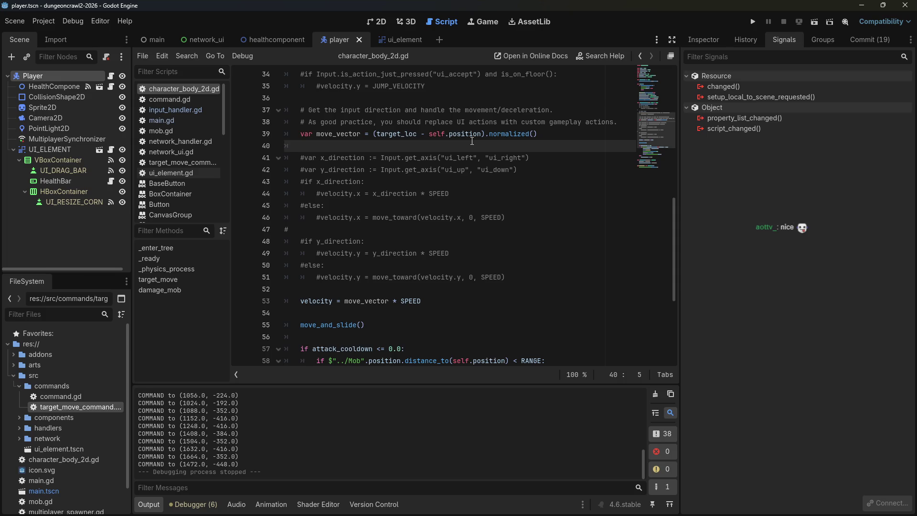
left_click(393, 290)
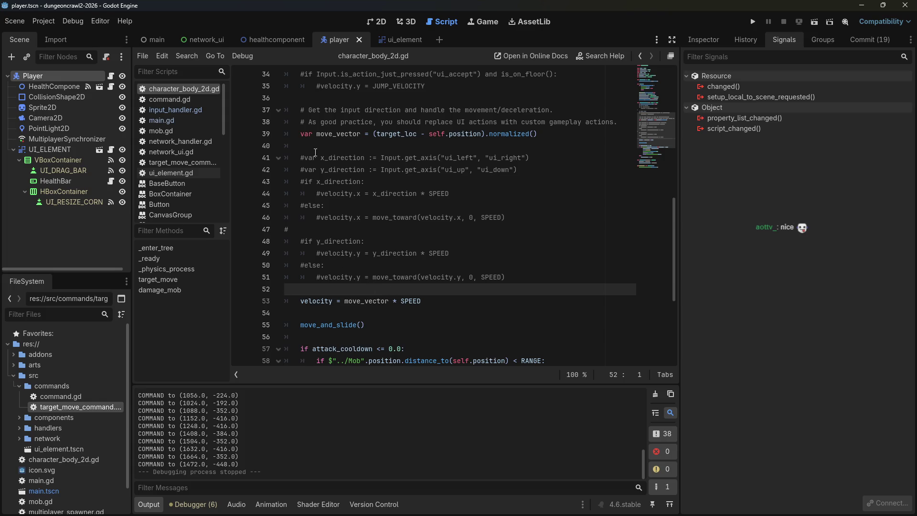
left_click(299, 134)
key("Return")
key("Return")
key("Up")
key("Up")
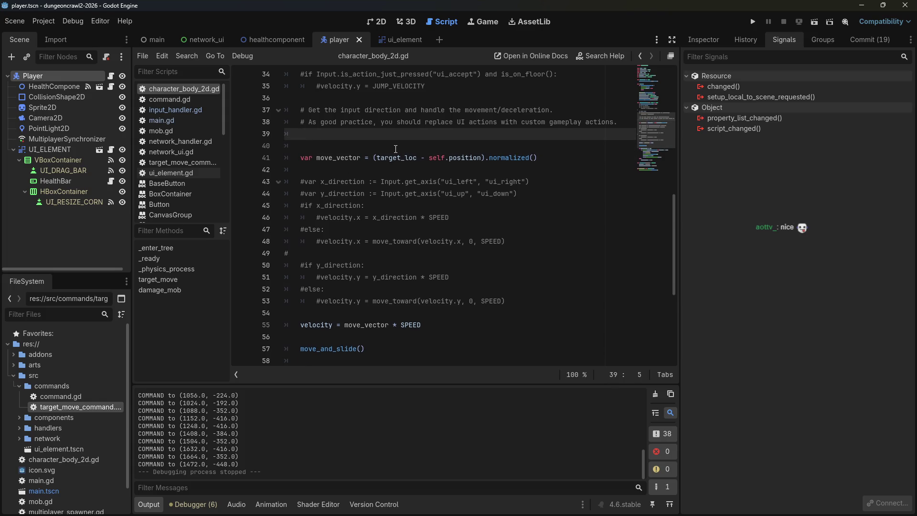
left_click(395, 149)
- Type 'if self.position - target_loc < Vector2(32.0,32.0)', save, and run the project
type("var")
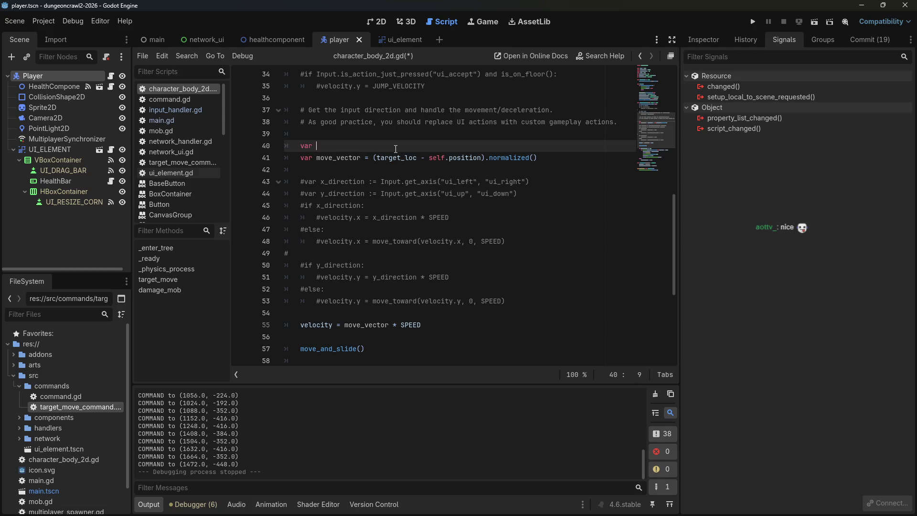
key("BackSpace")
key("BackSpace")
key("BackSpace")
type("if ")
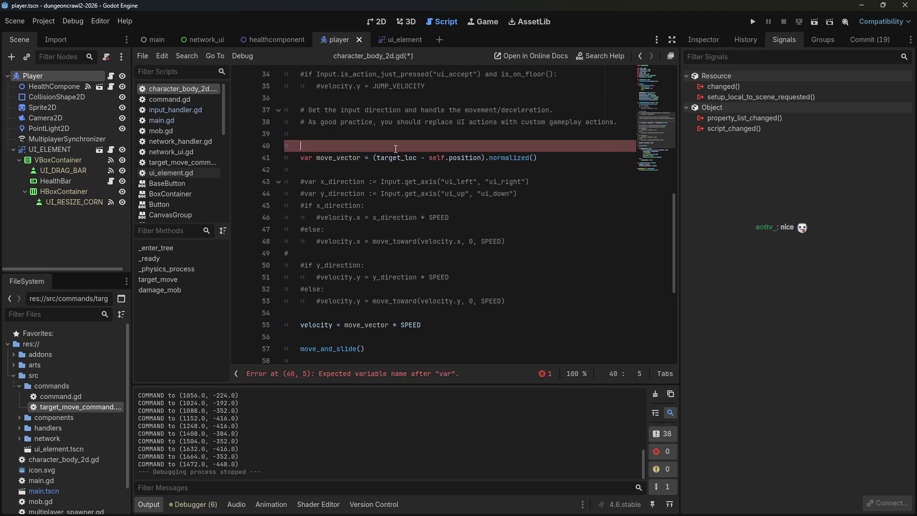
type("s")
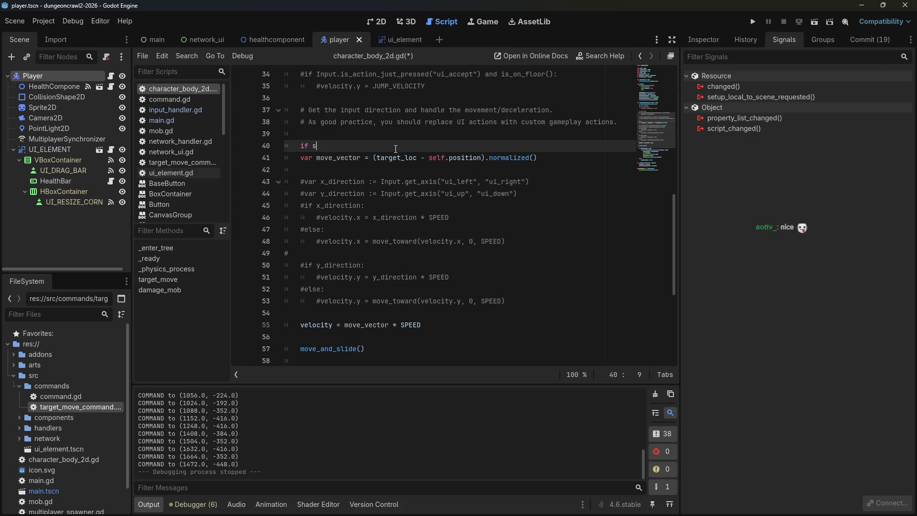
type("elf.position ")
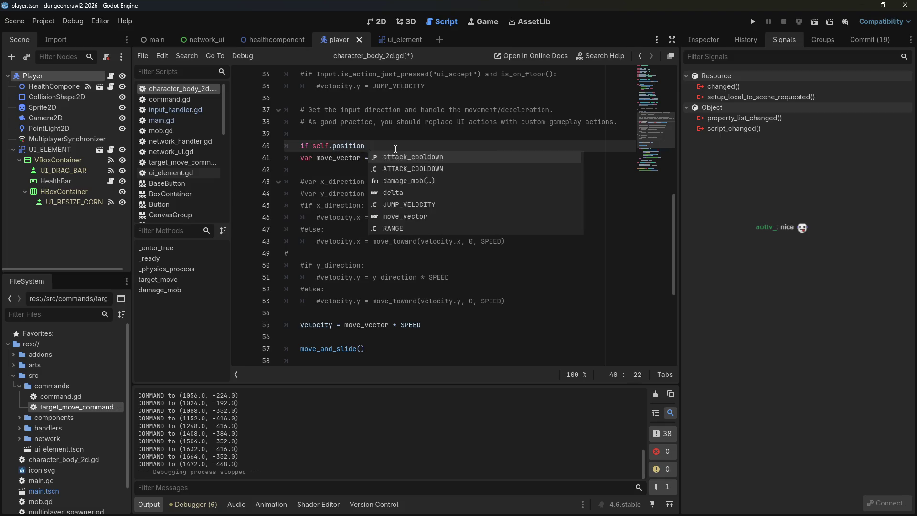
type("- target_loc < ")
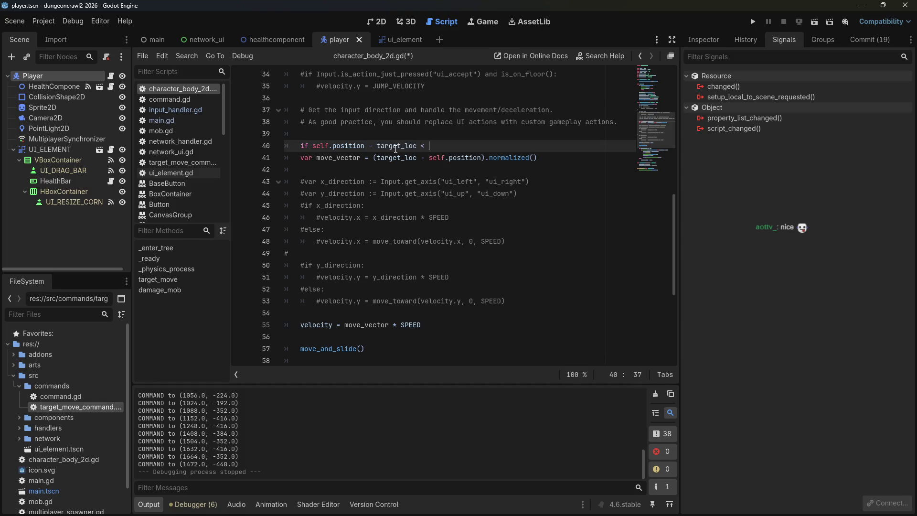
type("Vect")
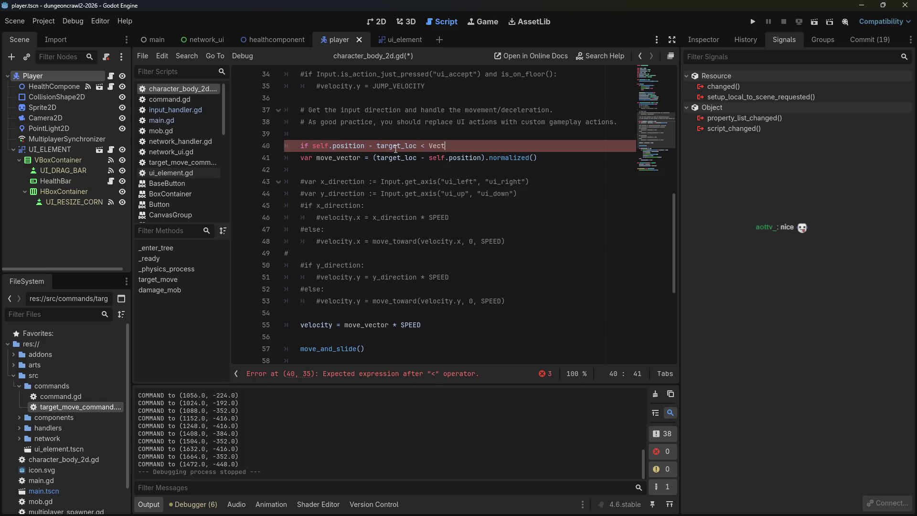
type("or2(32.0,")
type("32.0")
key("ctrl+s")
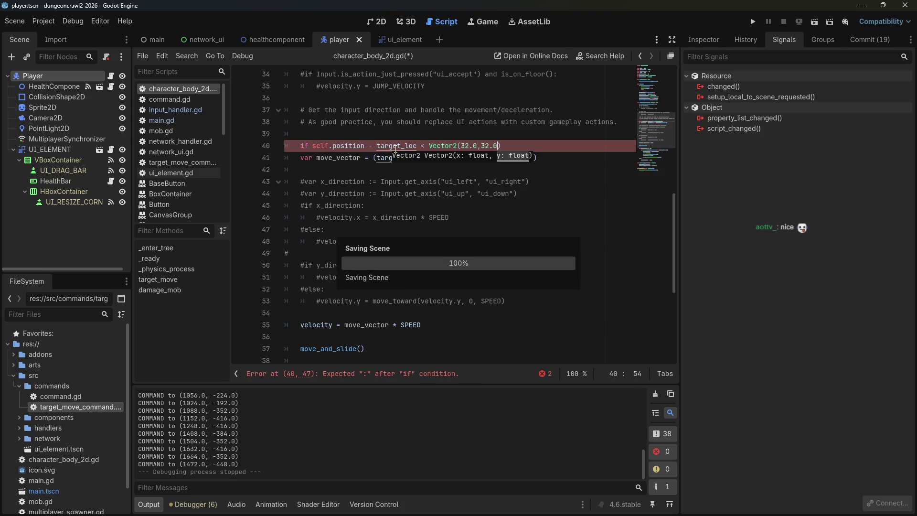
left_click(752, 21)
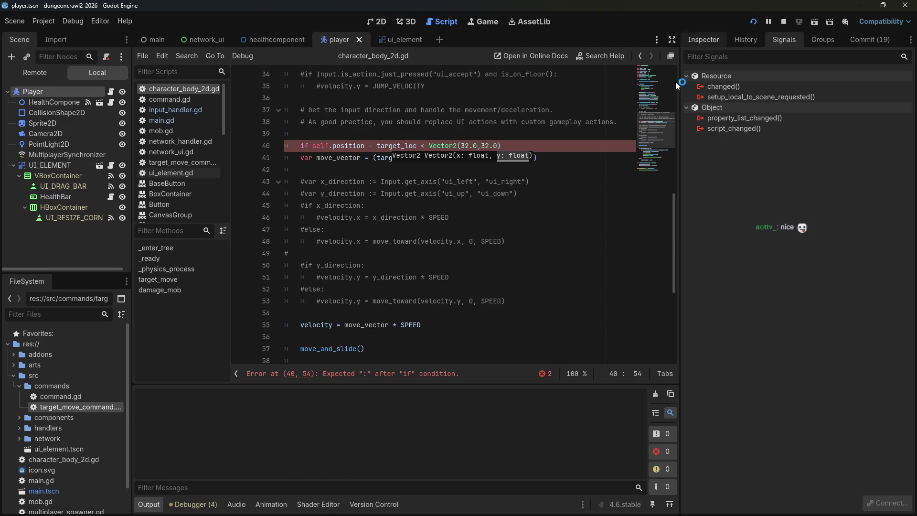
- Open a line under the if and move the velocity line below move_vector
left_click(342, 205)
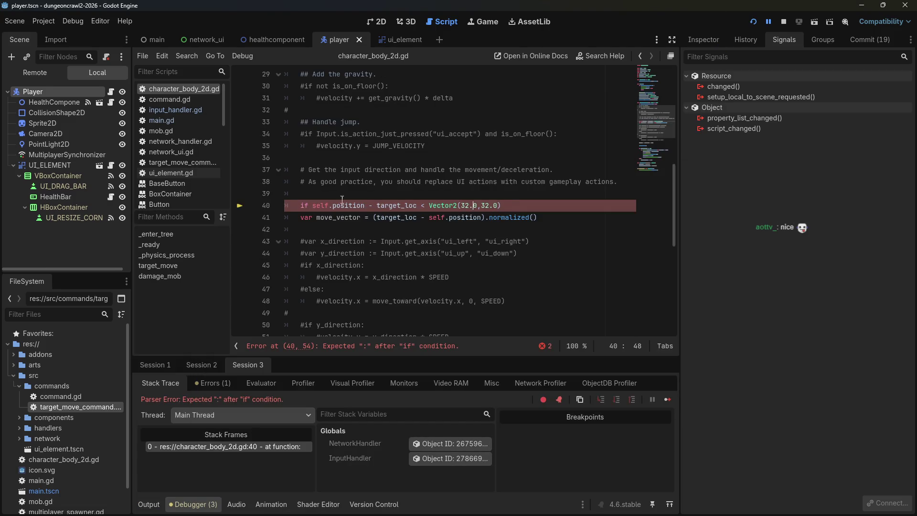
left_click(513, 204)
type(":")
key("Return")
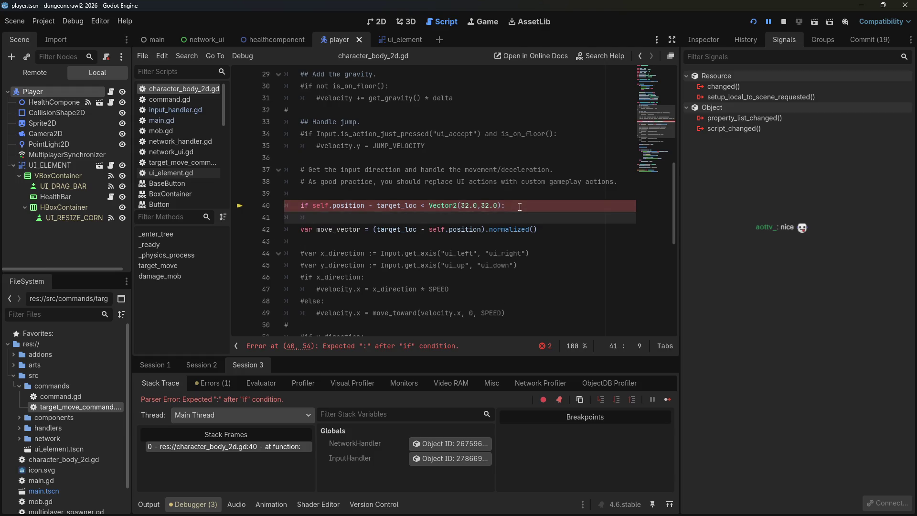
scroll(520, 221, "down", 3)
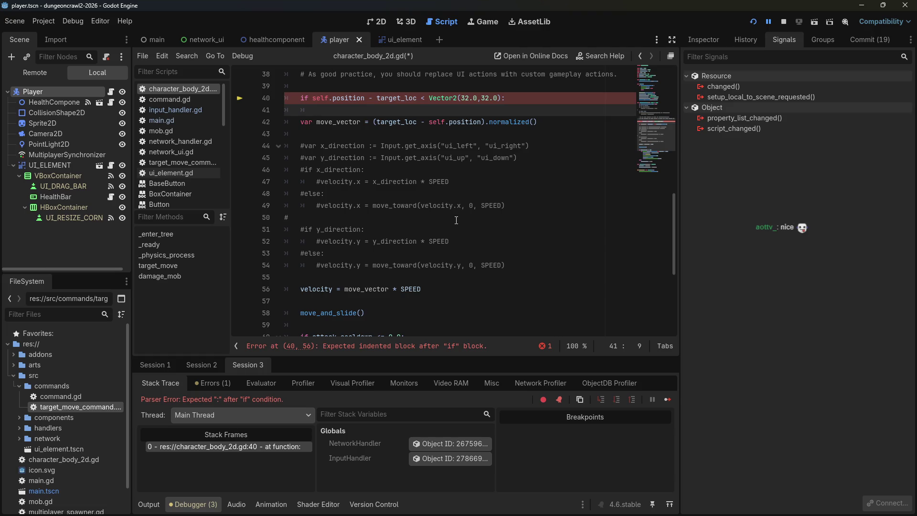
left_click_drag(421, 289, 284, 289)
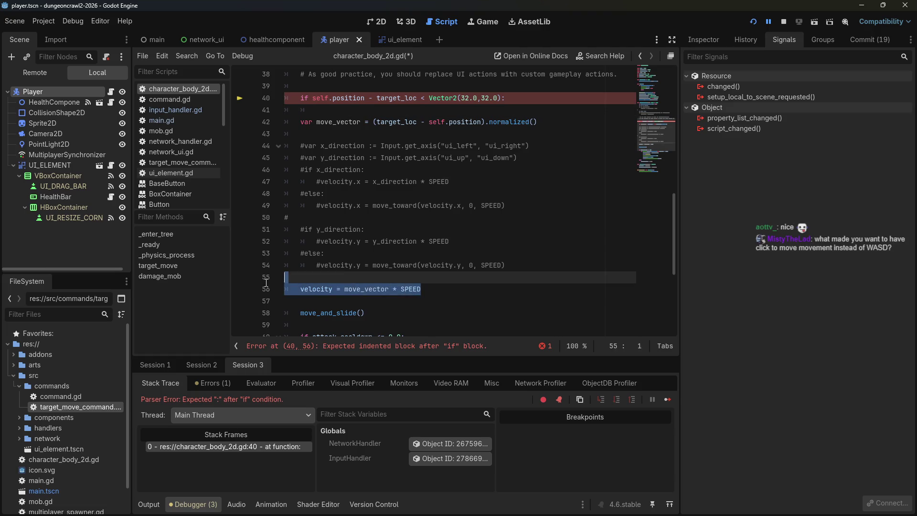
key("ctrl+x")
left_click(293, 133)
key("ctrl+v")
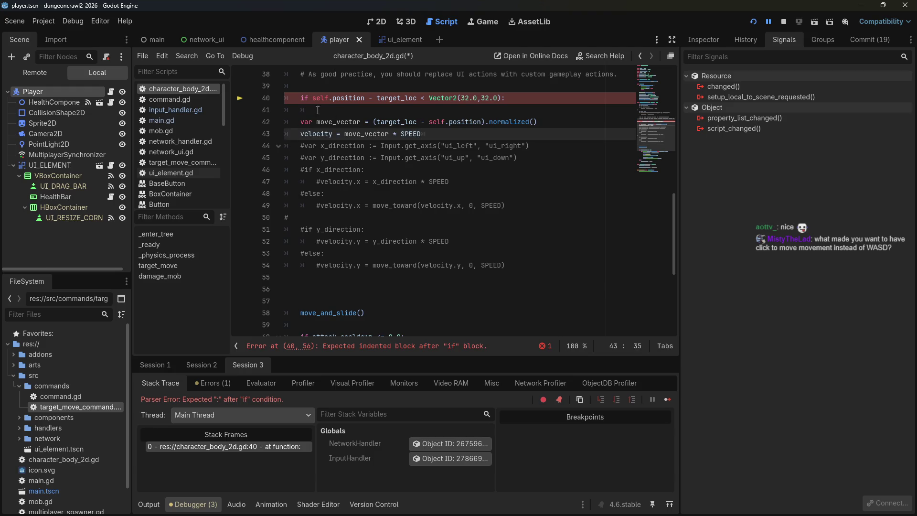
key("Up")
key("Up")
- Set velocity = 0 in the if block and indent move_vector and velocity under else:
type("velocity = 0")
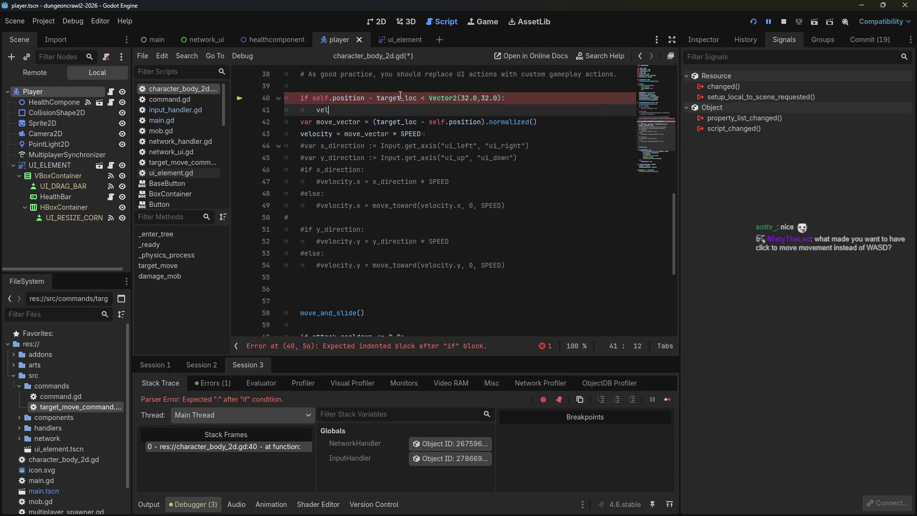
key("Return")
key("BackSpace")
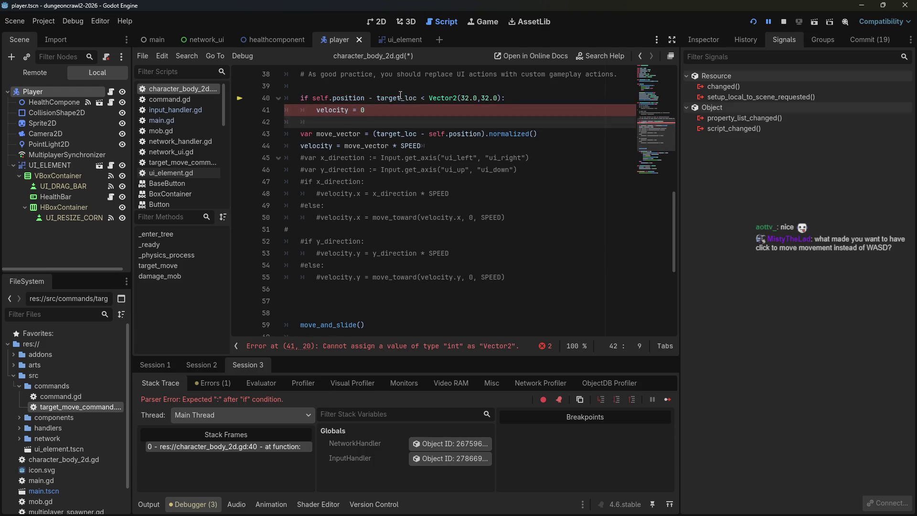
type("else:")
key("Down")
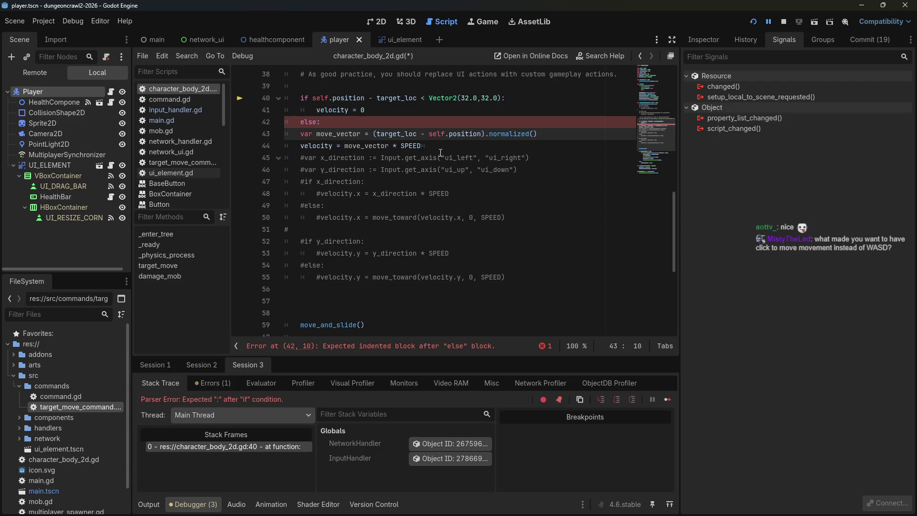
mouse_move(425, 146)
left_mouse_down()
mouse_move(305, 145)
mouse_move(284, 135)
left_mouse_up()
key("Tab")
- Save the script, dismiss the load errors message, and stop the running game
key("ctrl+s")
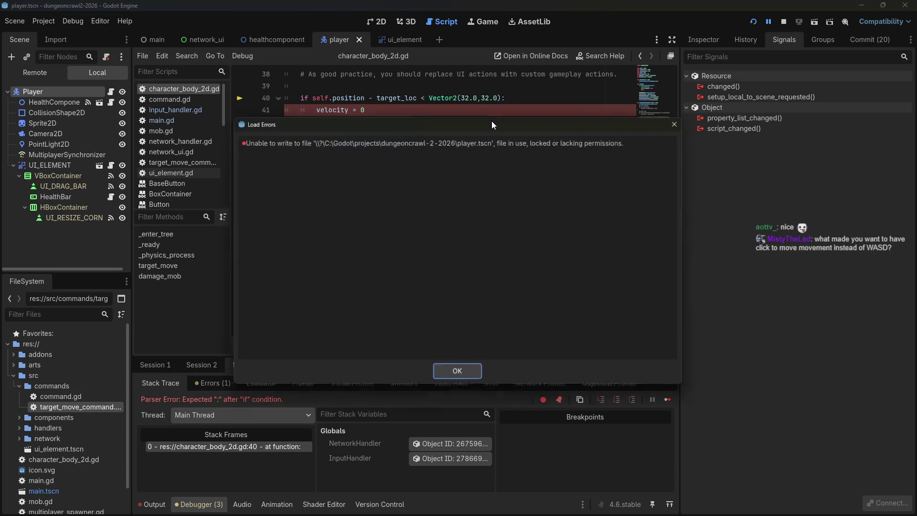
left_click(681, 121)
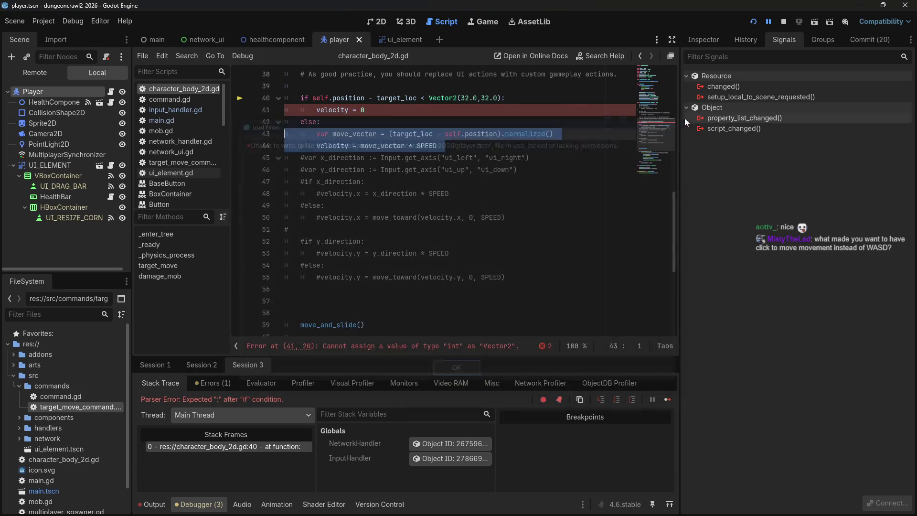
left_click(784, 21)
left_click(549, 114)
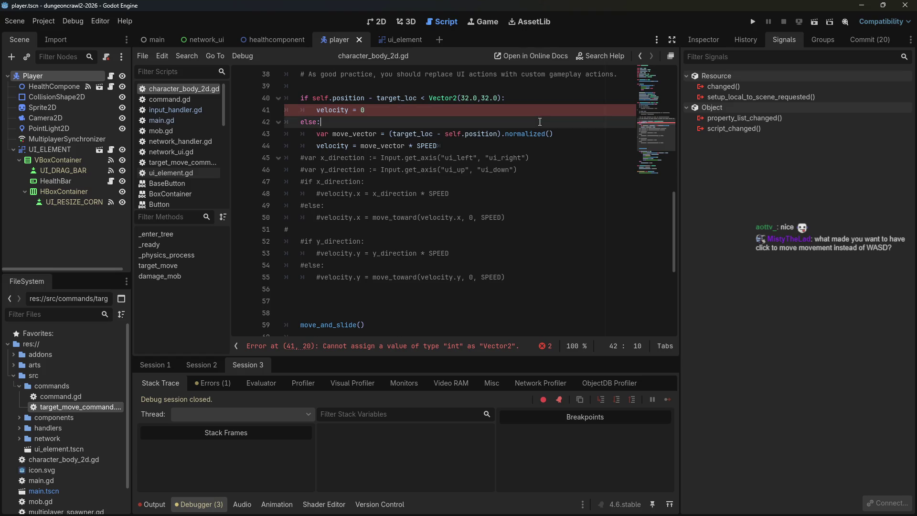
left_click(538, 122)
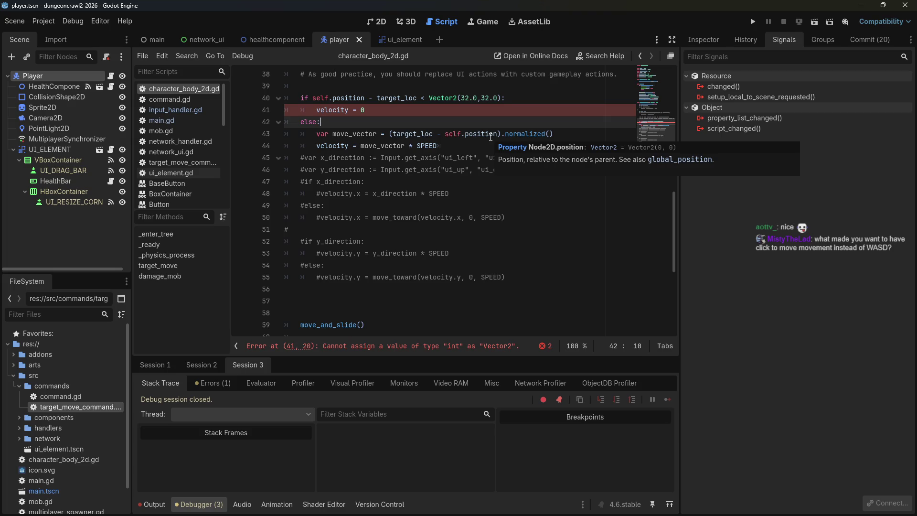
left_click(754, 22)
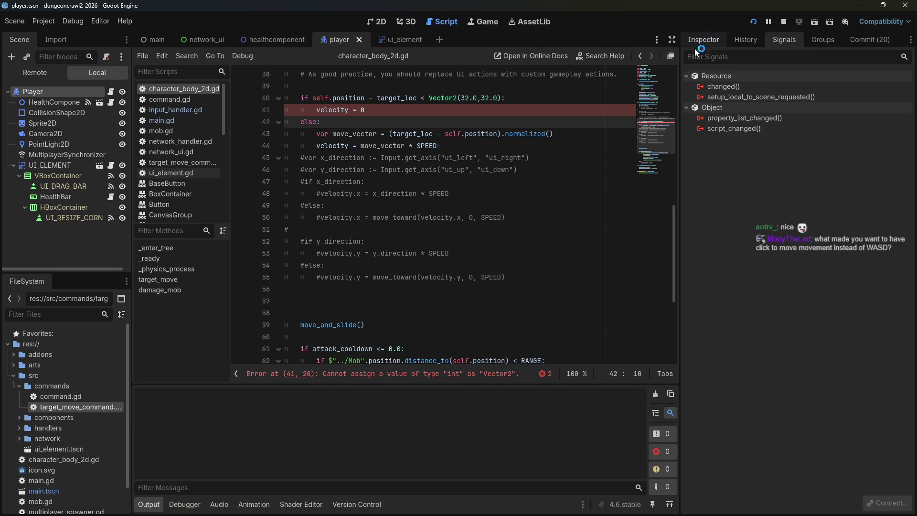
left_click(497, 169)
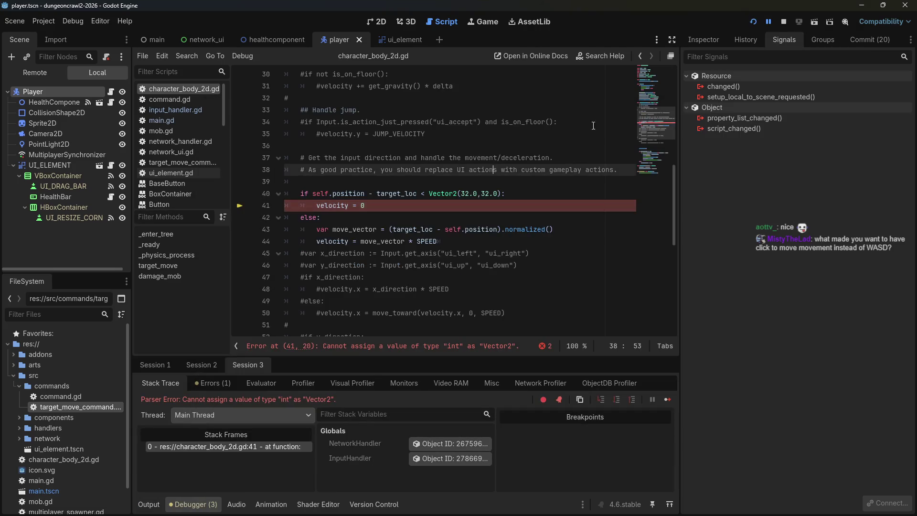
left_click(775, 22)
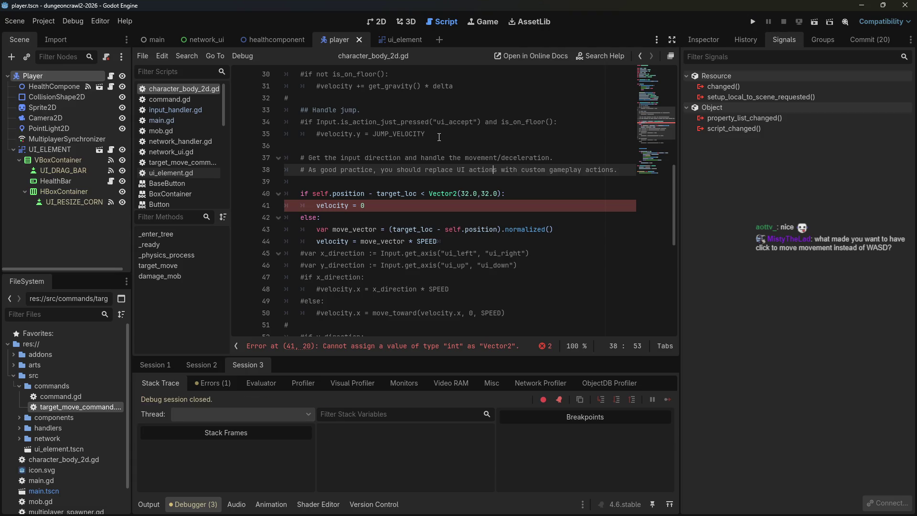
left_click(390, 206)
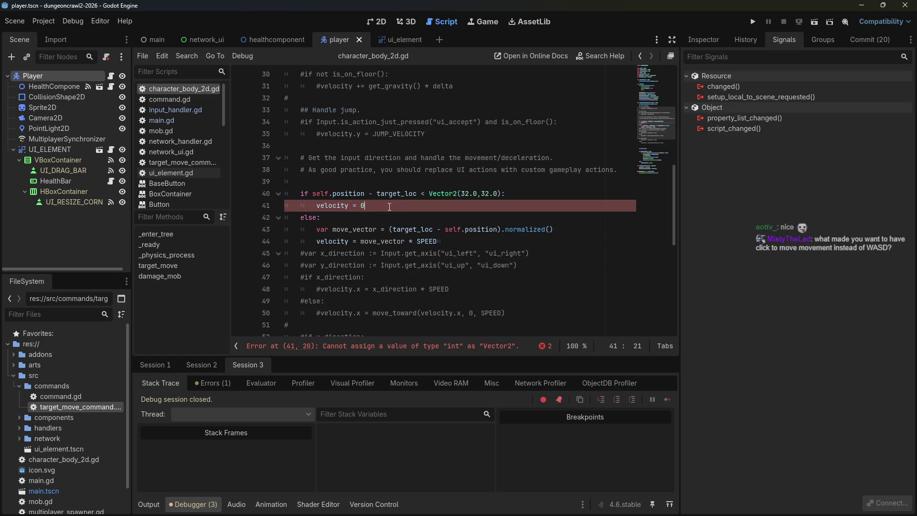
left_click(385, 217)
left_click(381, 204)
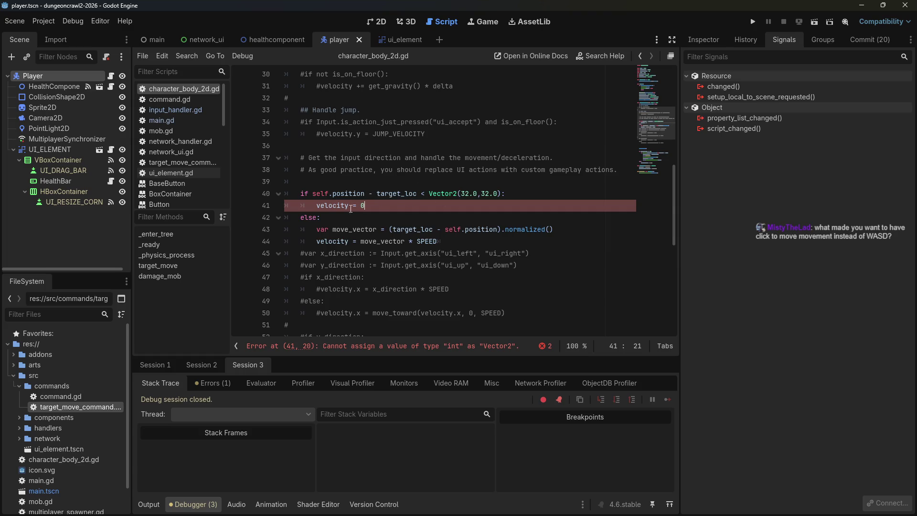
scroll(351, 209, "up", 10)
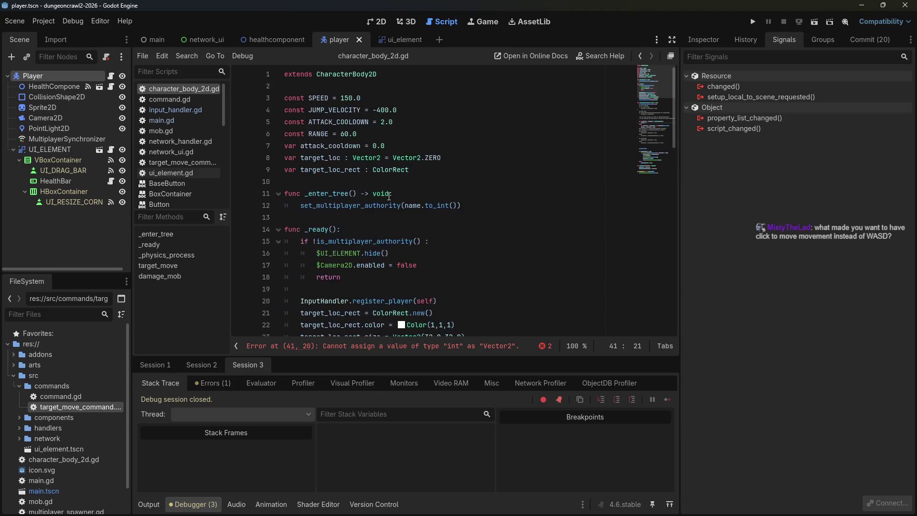
scroll(389, 195, "down", 3)
scroll(389, 196, "down", 5)
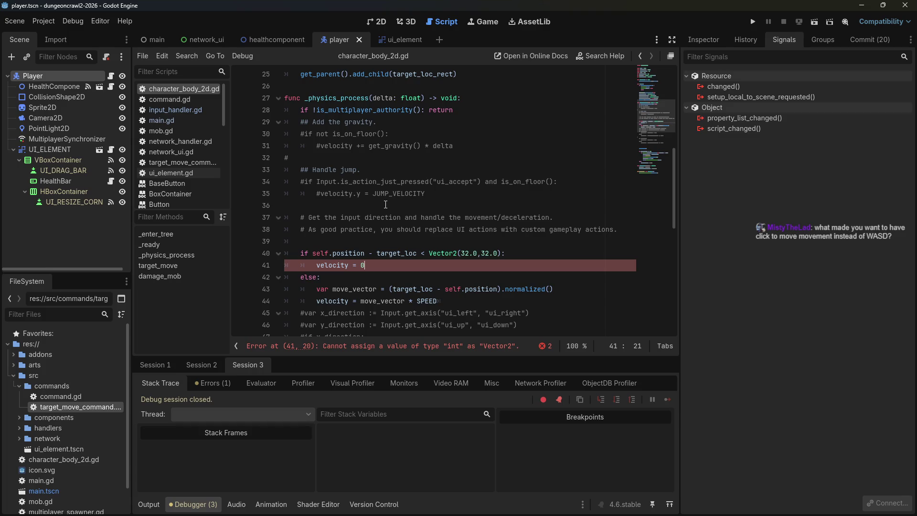
scroll(383, 246, "up", 1)
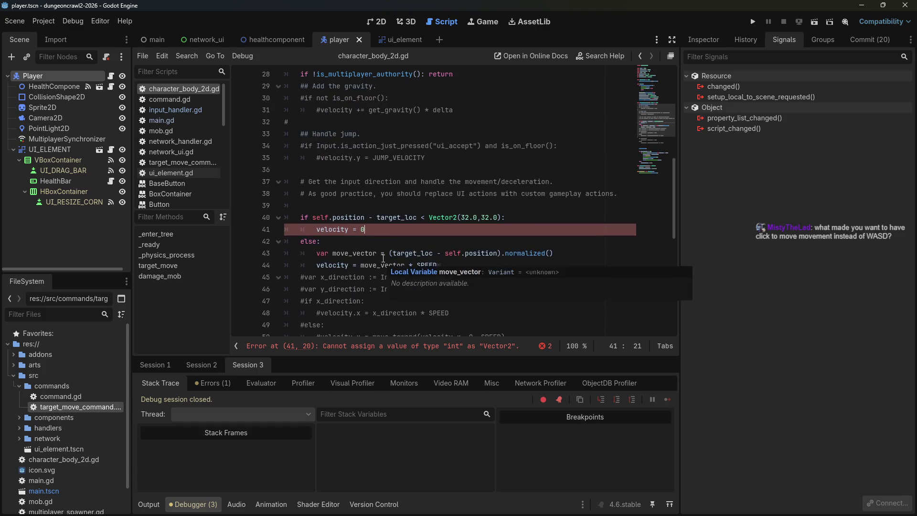
scroll(383, 258, "up", 2)
scroll(384, 258, "up", 1)
scroll(388, 240, "up", 4)
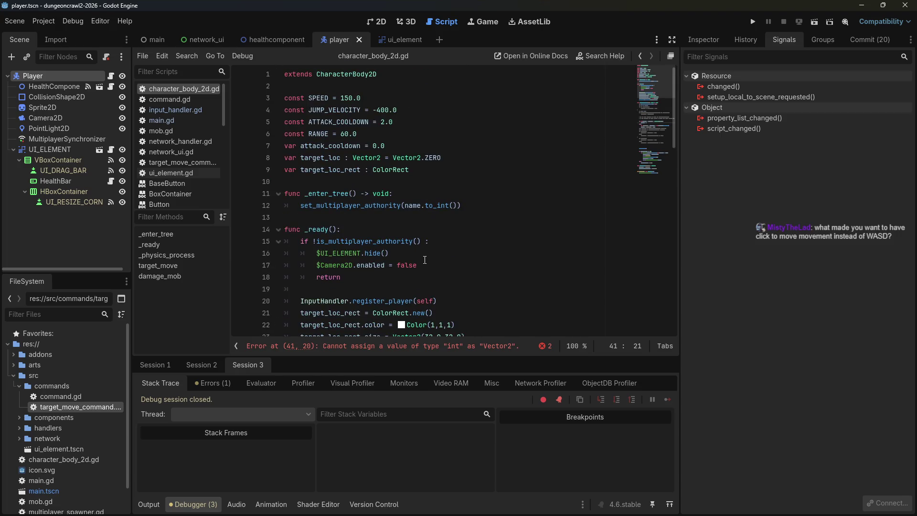
scroll(425, 260, "down", 1)
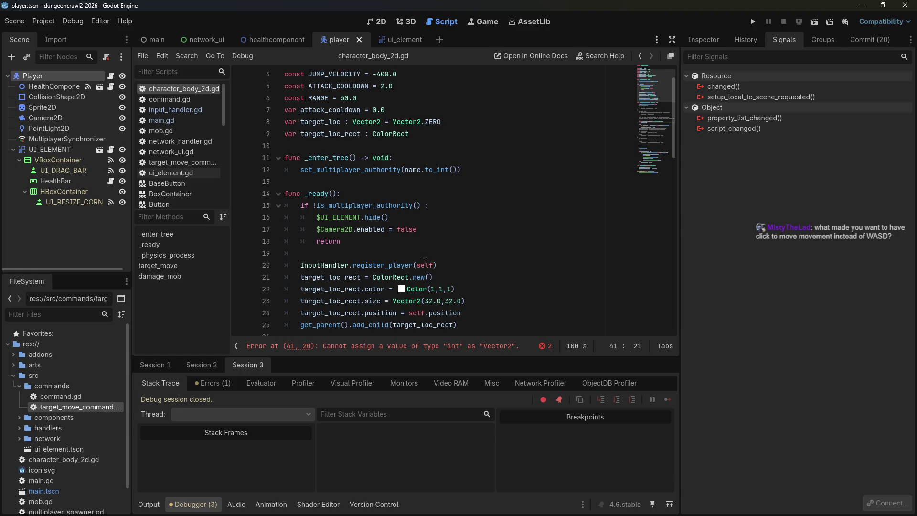
scroll(425, 261, "down", 7)
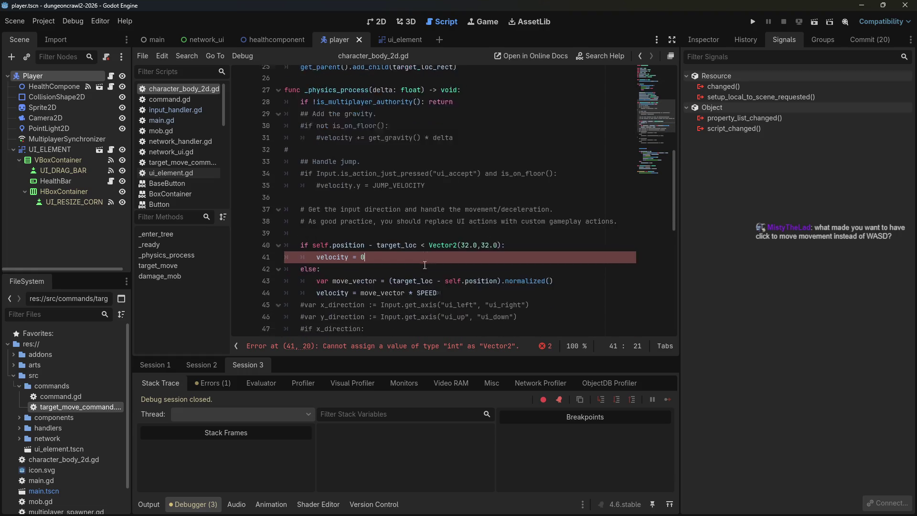
scroll(425, 264, "down", 1)
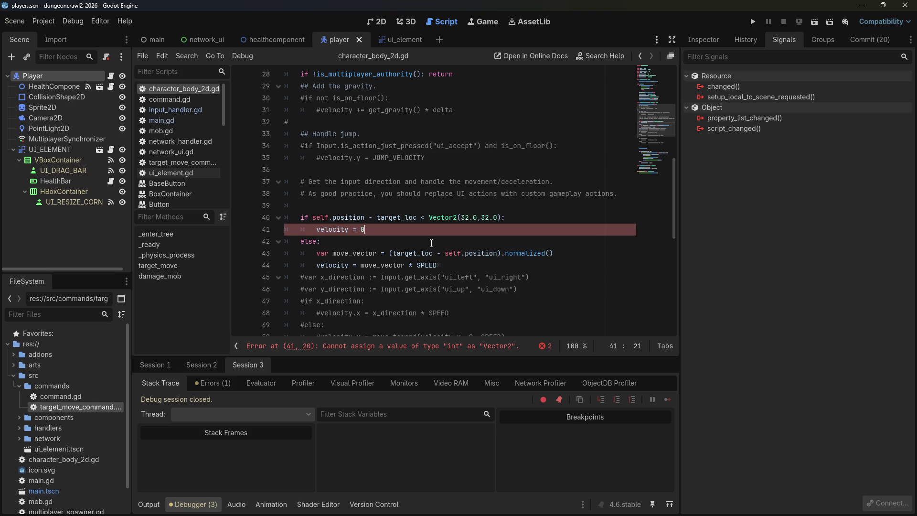
- Run the project, change line 41 to velocity = 0.0, save, and dismiss the write error
left_click(429, 206)
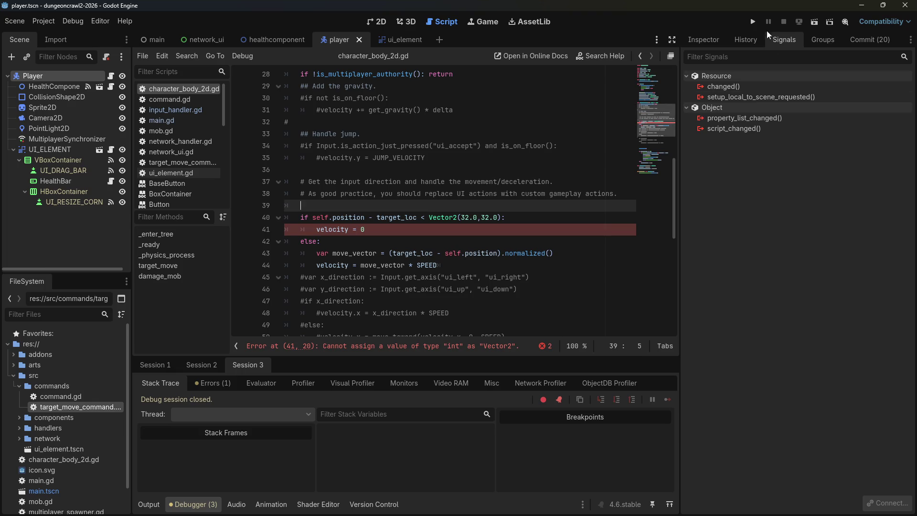
left_click(755, 19)
left_click(475, 225)
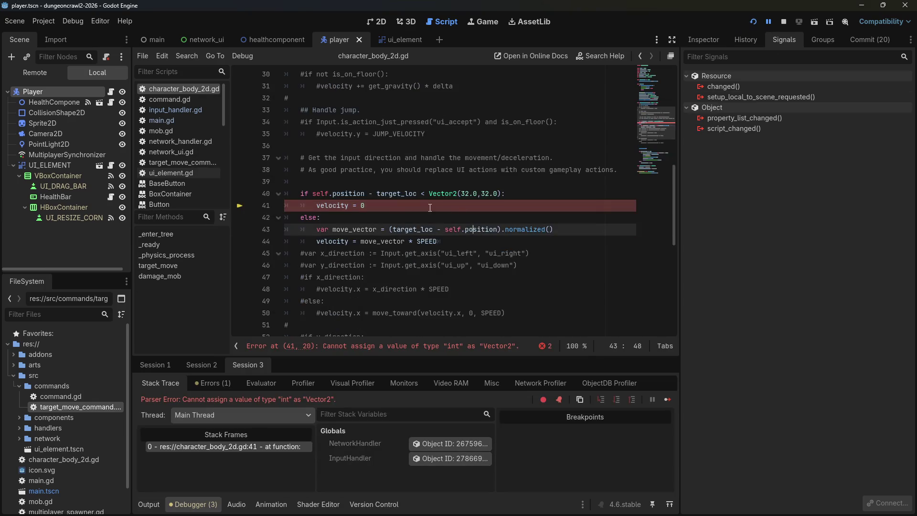
left_click(397, 240)
left_click(411, 206)
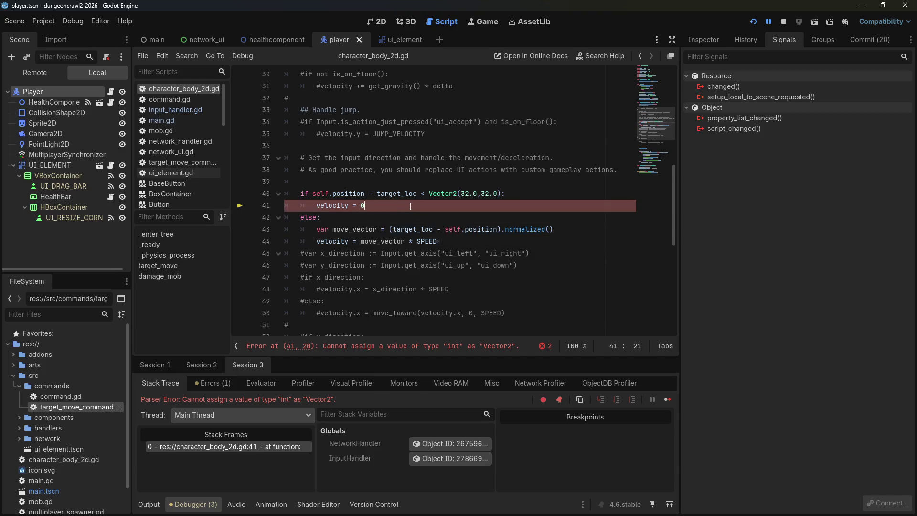
type(".0")
key("ctrl+s")
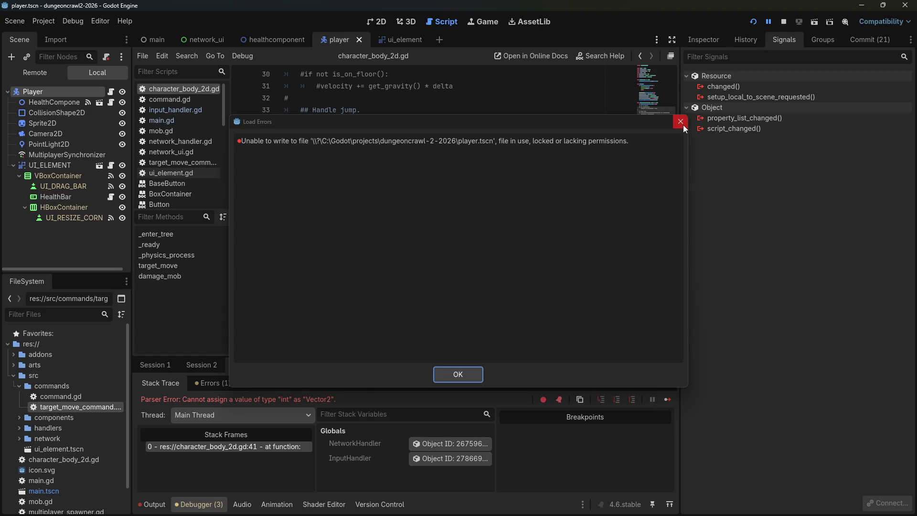
left_click(683, 124)
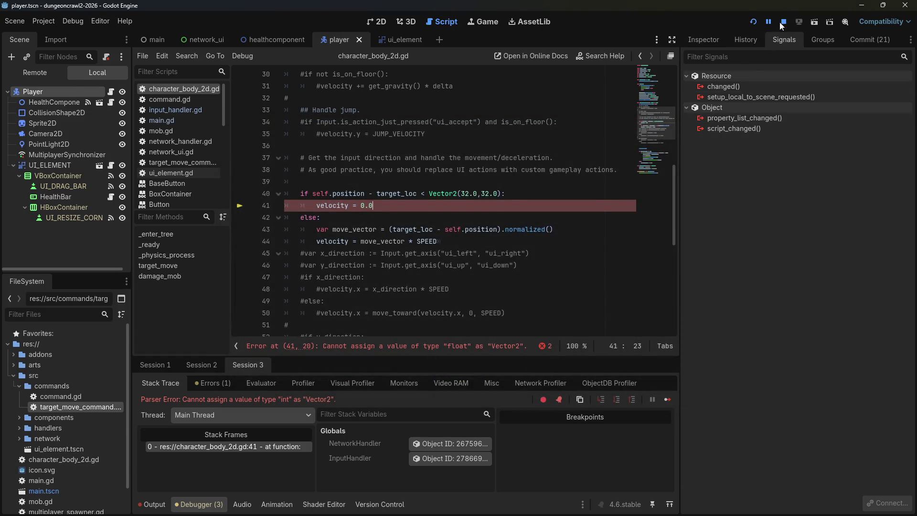
- Make line 41 velocity = Vector2.ZERO, save, and dismiss the write error
left_click(547, 159)
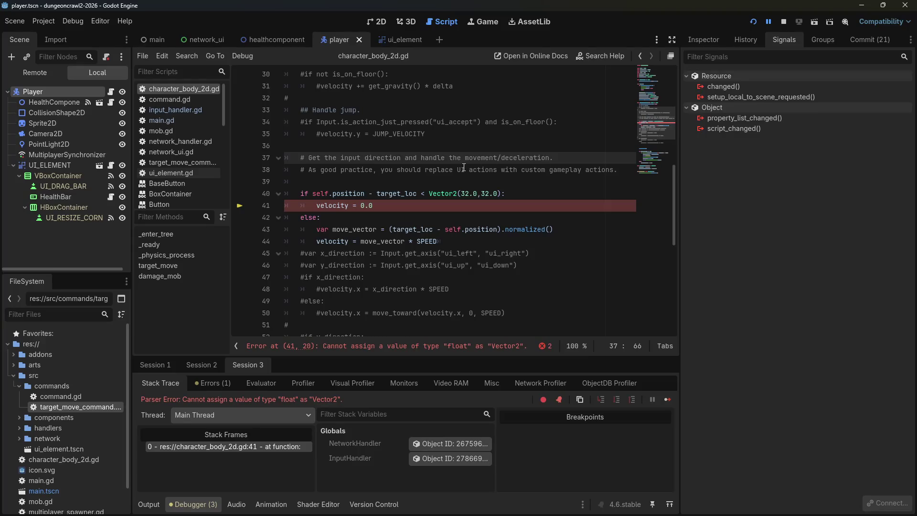
left_click(397, 204)
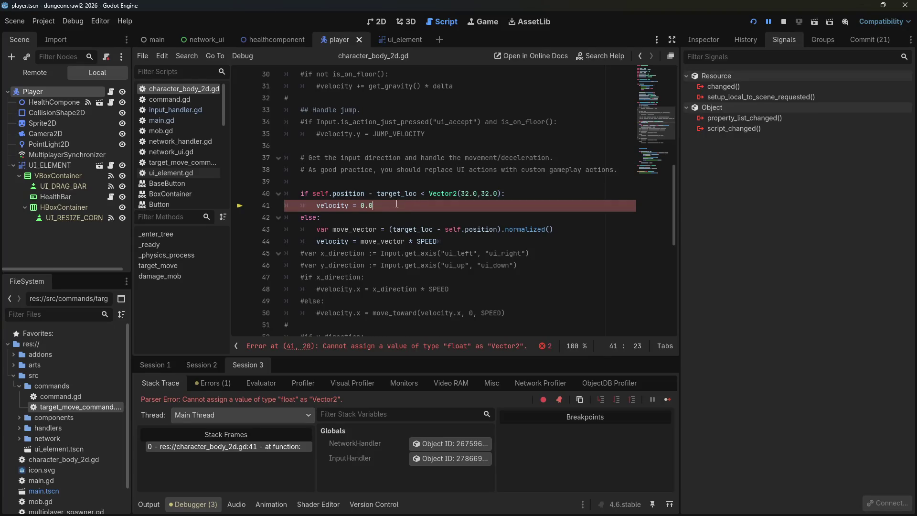
type("Vector")
key("Delete")
key("Delete")
key("Delete")
type("2.ZERO")
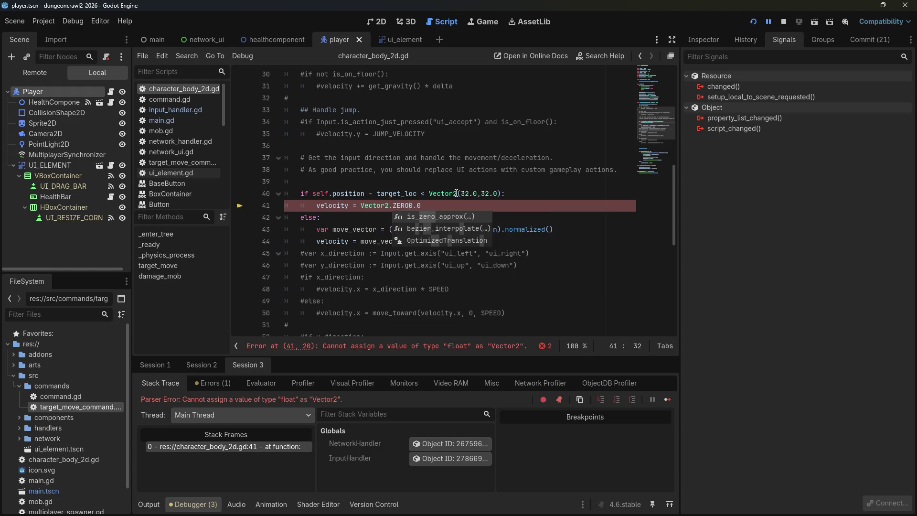
key("ctrl+s")
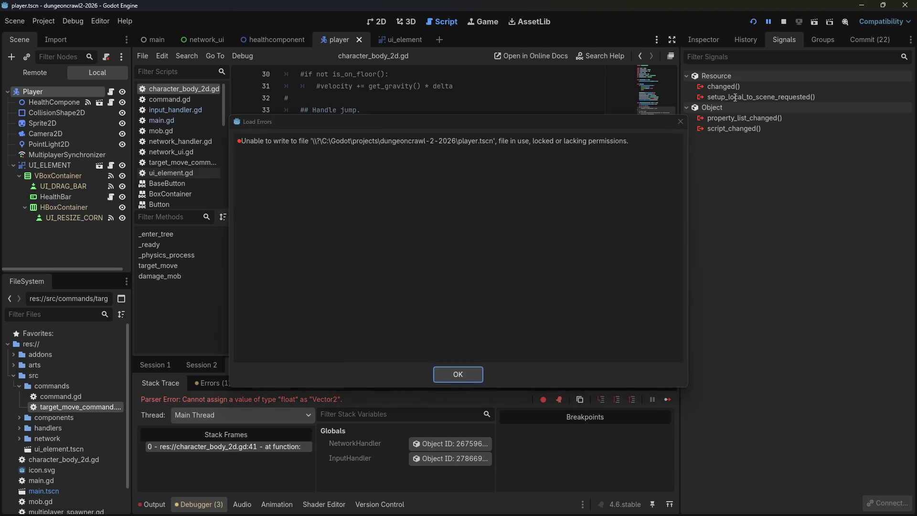
left_click(681, 122)
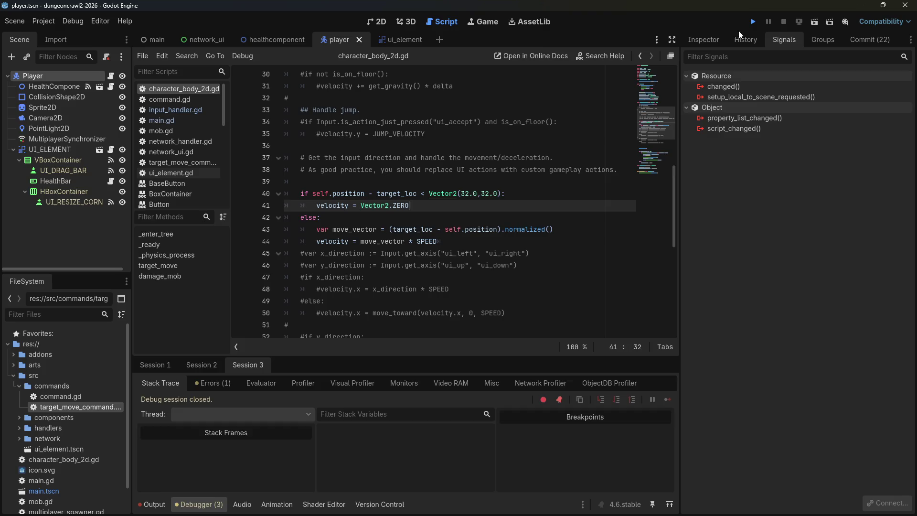
- Test-run as Client with the second window moved aside, click four targets, then close
left_click(753, 21)
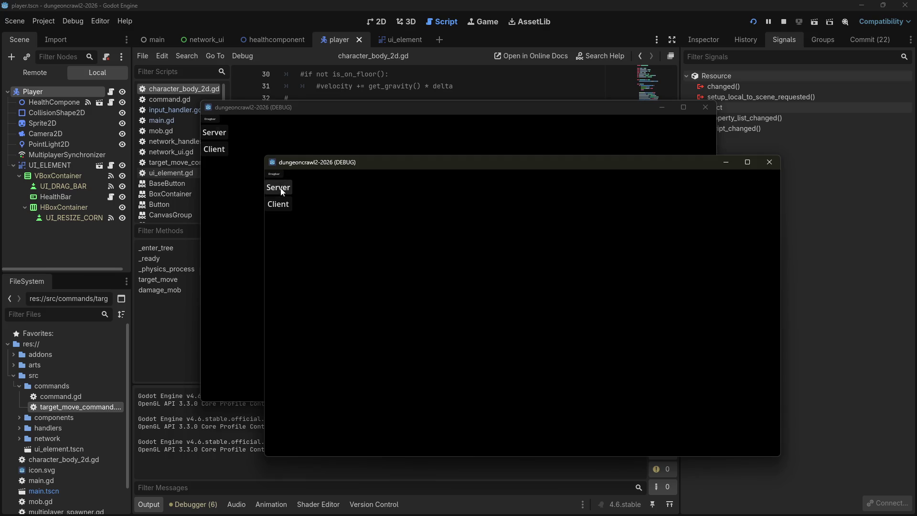
mouse_move(308, 168)
left_mouse_down()
mouse_move(700, 196)
mouse_move(916, 196)
left_mouse_up()
left_click(211, 150)
left_click(368, 191)
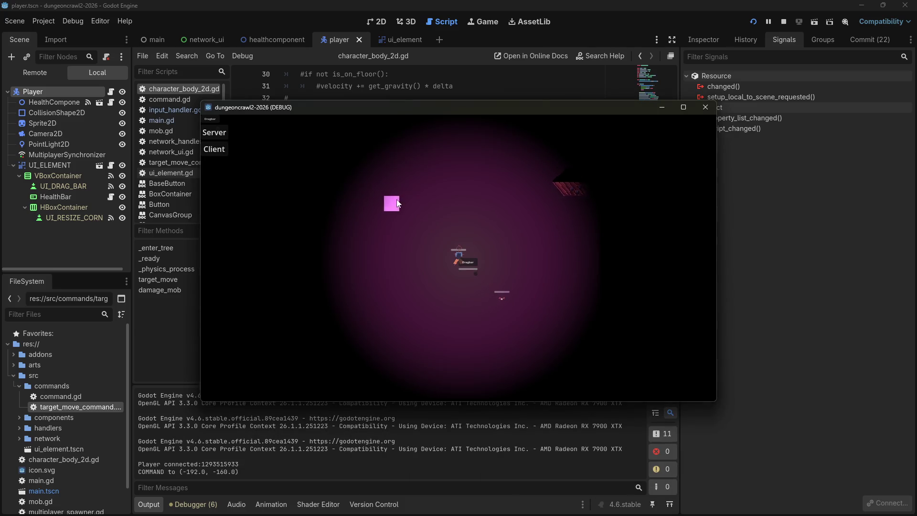
left_click(418, 205)
left_click(482, 247)
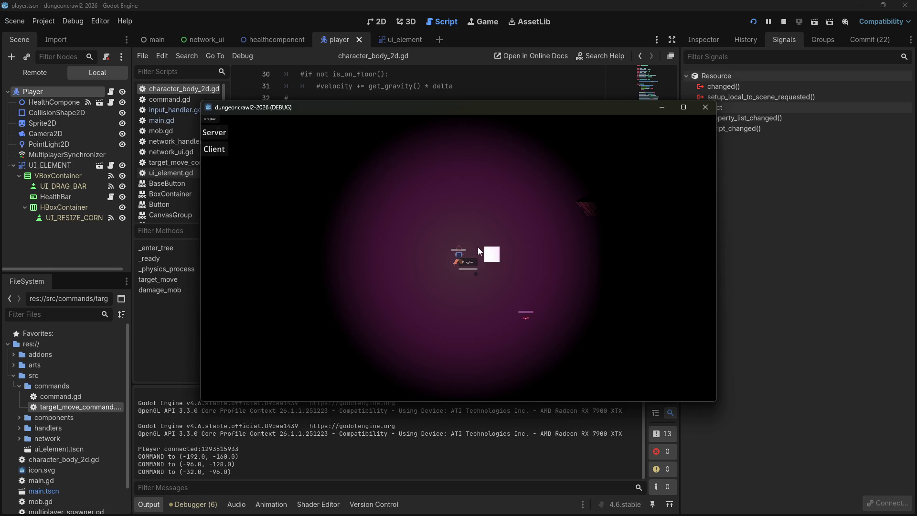
left_click(478, 248)
left_click(704, 108)
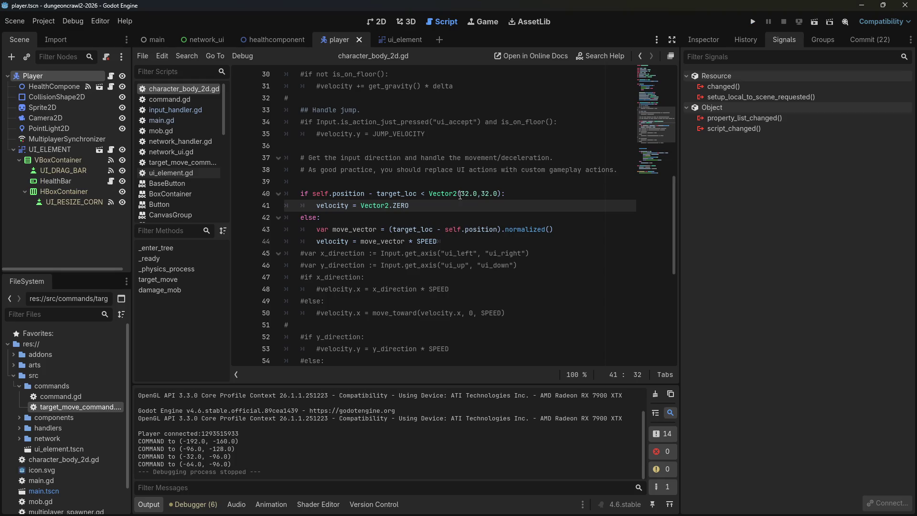
- Change both 32.0 values on line 40 to 1.0 and save the script
left_click(467, 195)
double_click(466, 195)
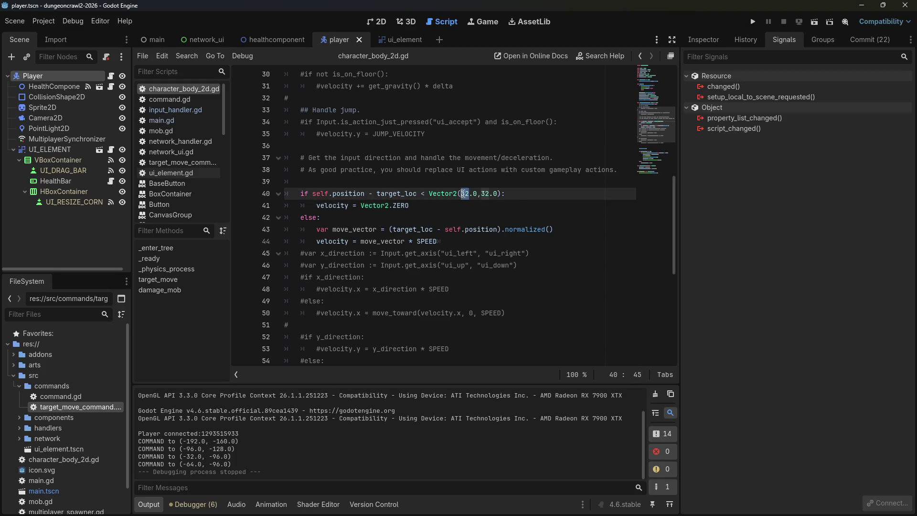
type("1")
left_click(483, 195)
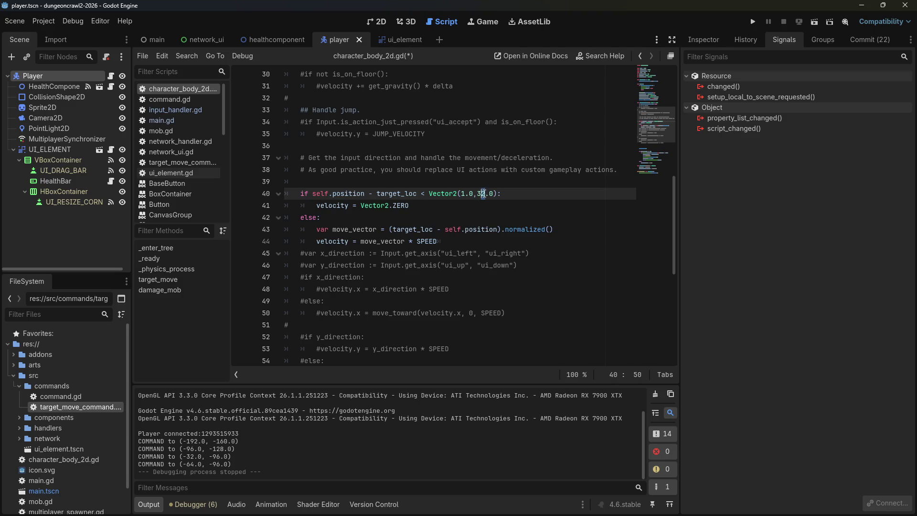
left_click_drag(483, 194, 477, 194)
type("1")
key("ctrl+s")
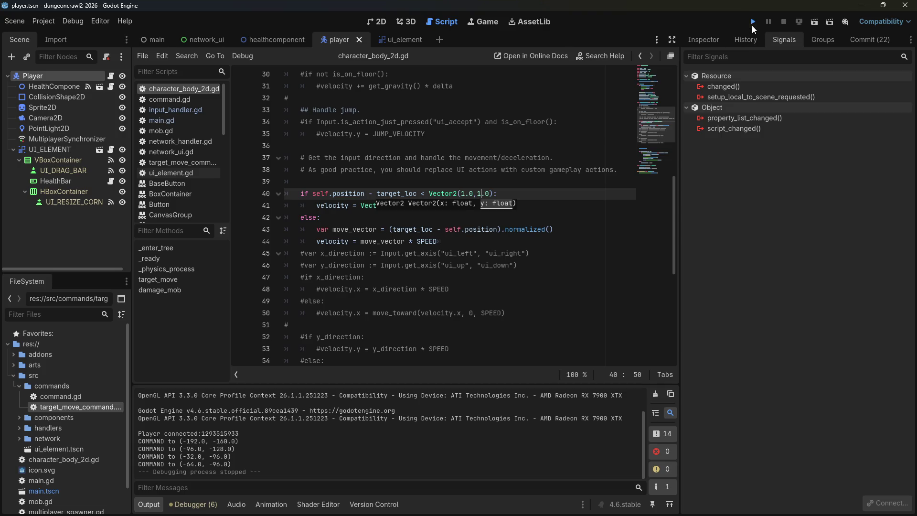
- Test-run as Client, click ten grid targets, then close the game windows and stop
left_click(752, 25)
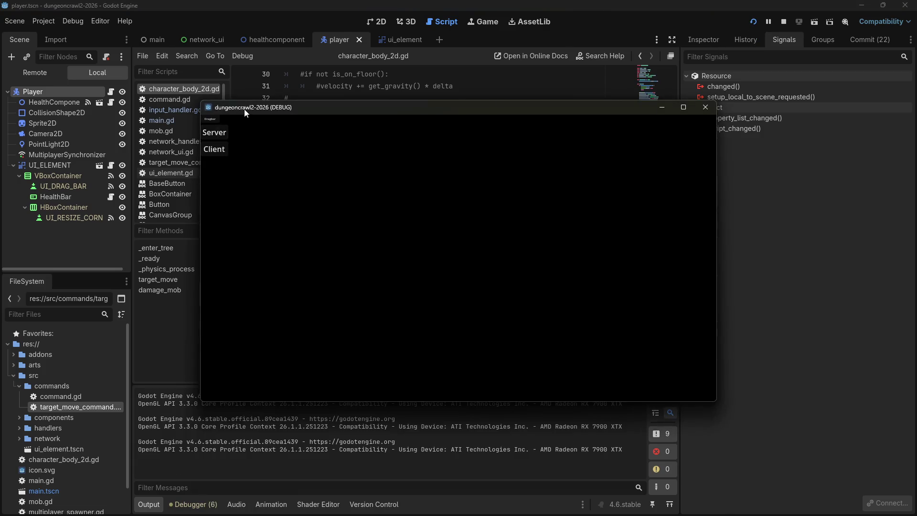
left_click(206, 149)
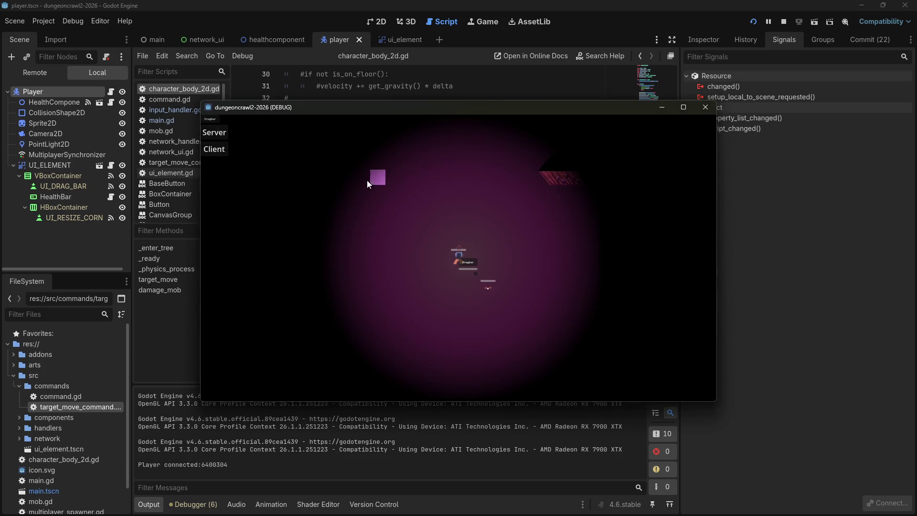
left_click(367, 179)
left_click(468, 254)
left_click(509, 256)
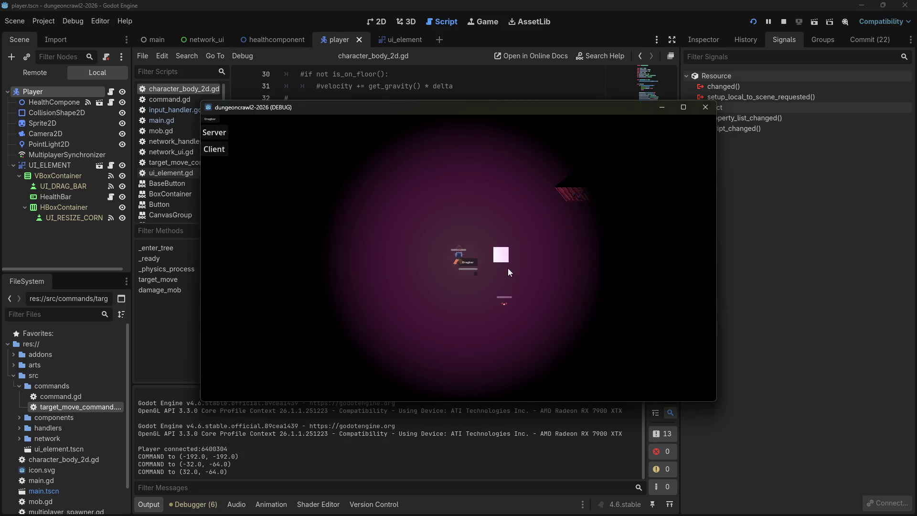
left_click(509, 268)
left_click(529, 256)
left_click(563, 255)
left_click(562, 285)
left_click(547, 285)
left_click(547, 239)
left_click(549, 221)
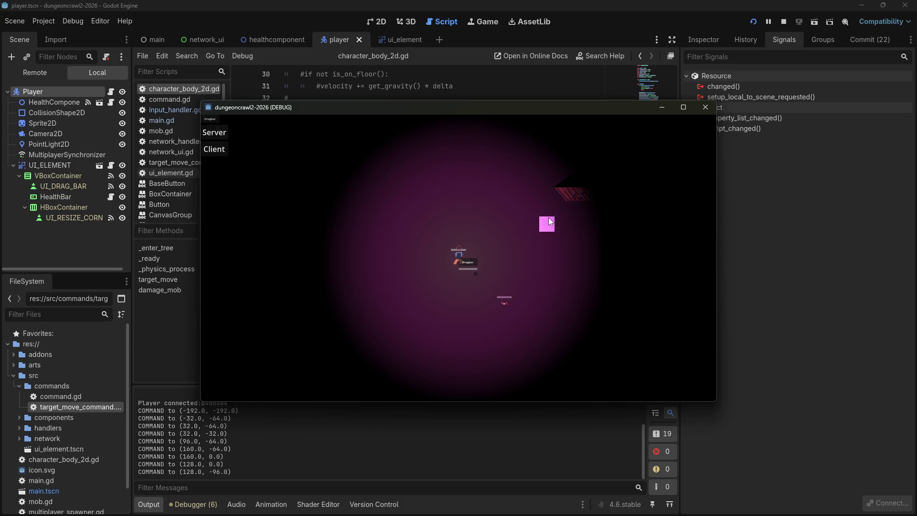
double_click(549, 206)
left_click(705, 107)
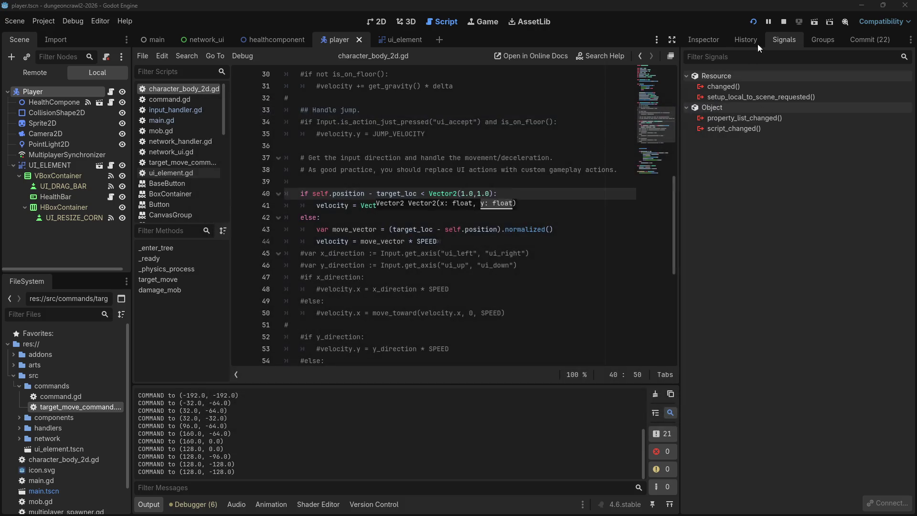
left_click(782, 22)
- Wrap the position difference in line 40's condition in abs() and save the script
left_click(430, 193)
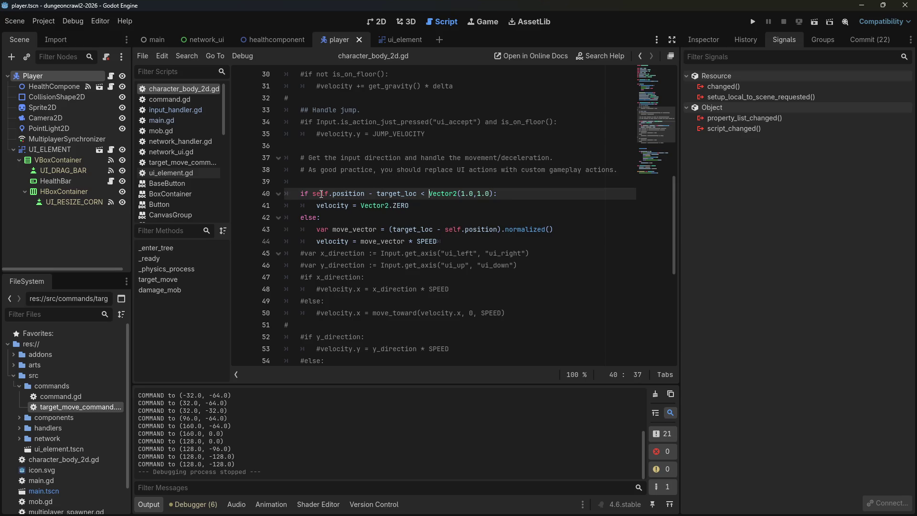
type("abs(")
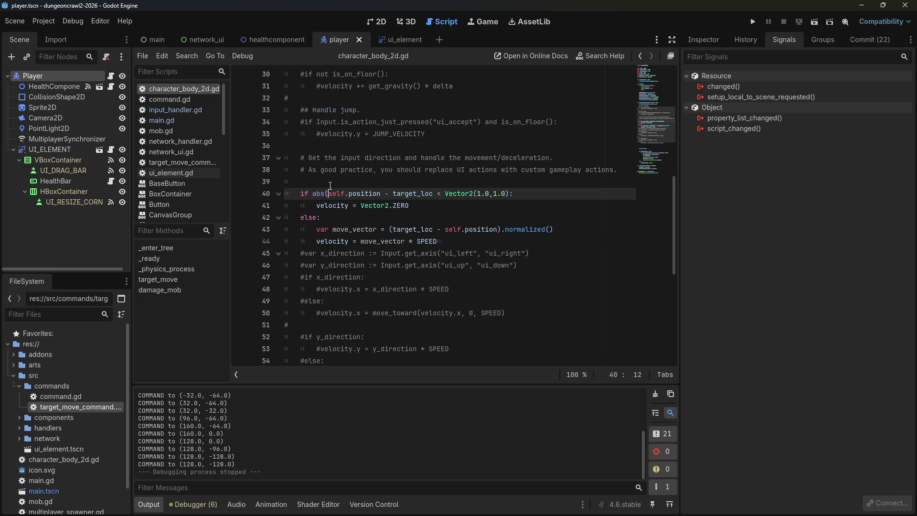
key("Right")
key("Right")
key("Right")
key("Right")
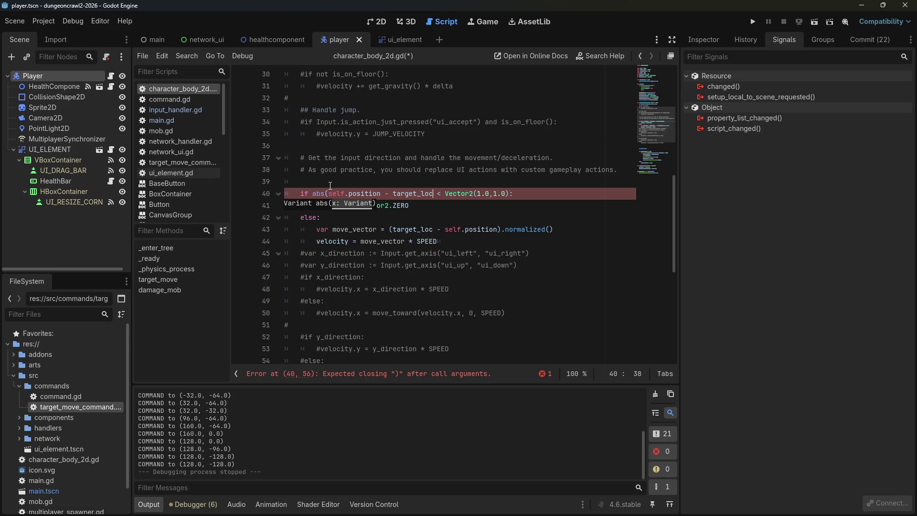
type(")")
key("ctrl+s")
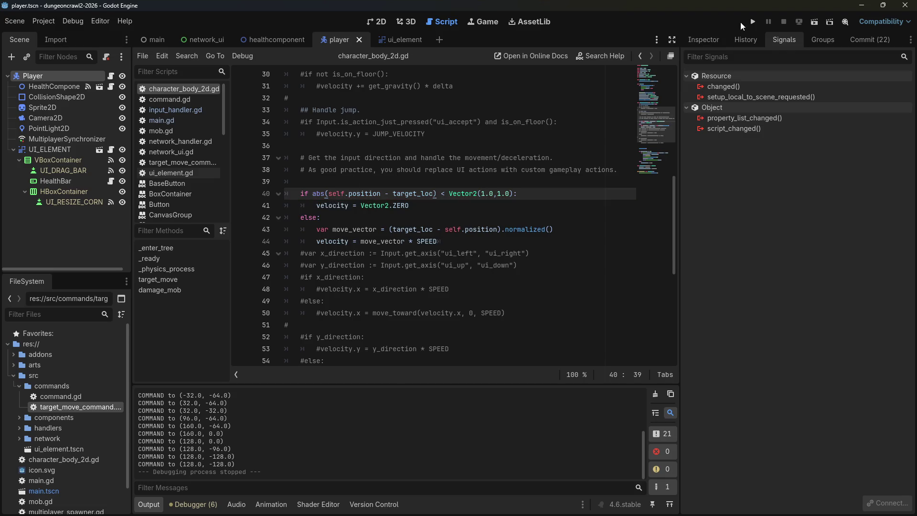
- Run the project as a client and walk the player right and up through the room
left_click(753, 21)
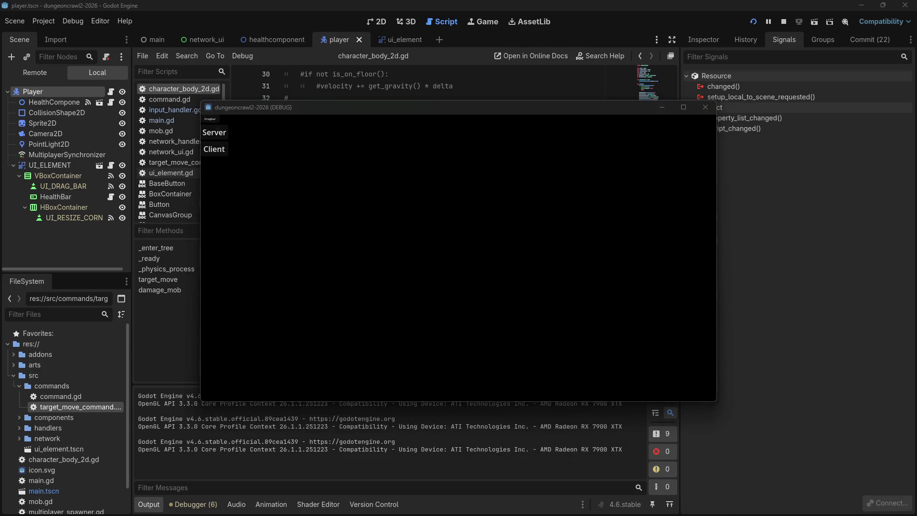
left_click(225, 153)
left_click(362, 205)
left_click(494, 240)
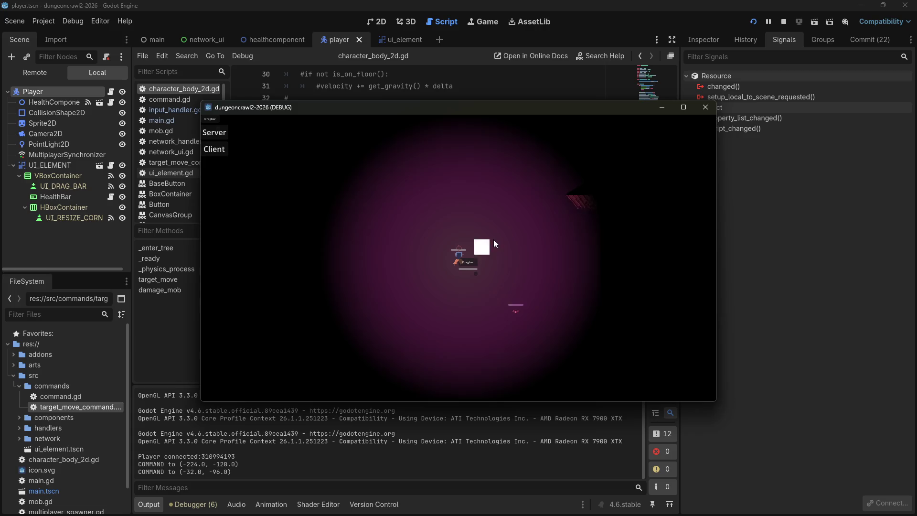
left_click(526, 263)
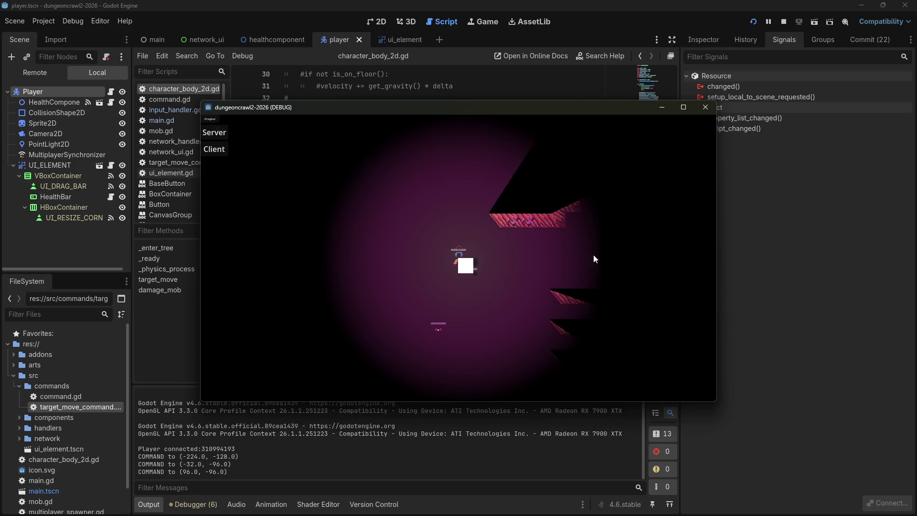
left_click(581, 256)
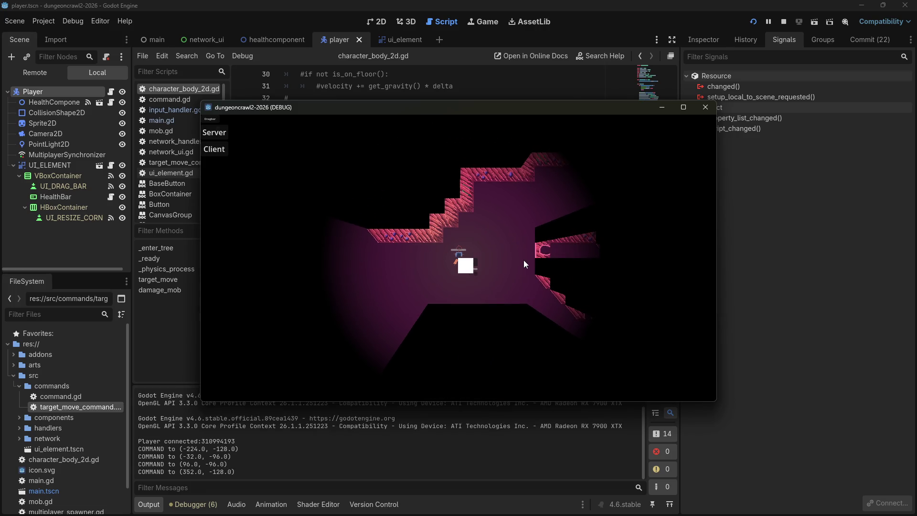
left_click(546, 257)
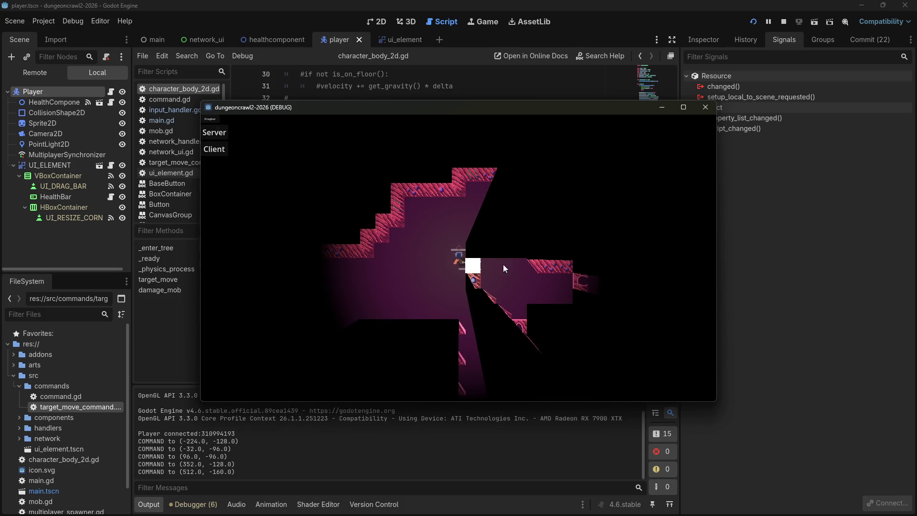
left_click(509, 278)
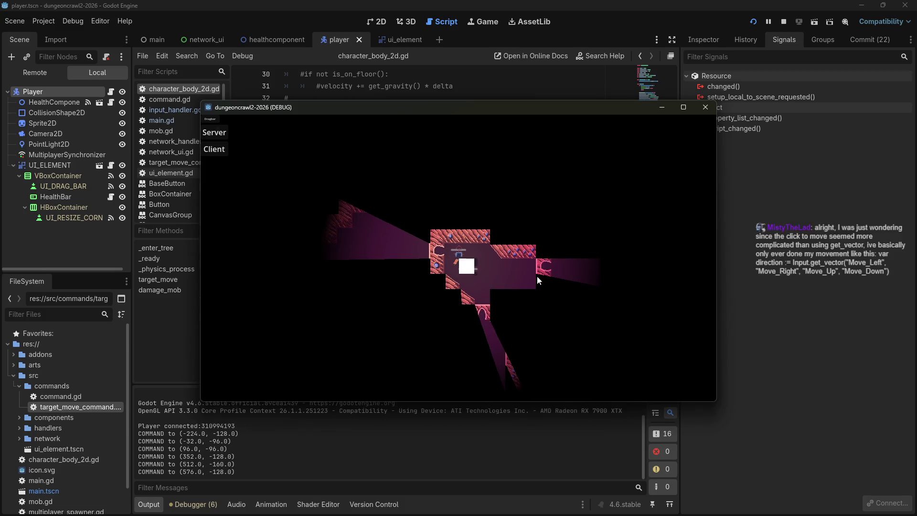
left_click(537, 277)
left_click(563, 261)
left_click(444, 267)
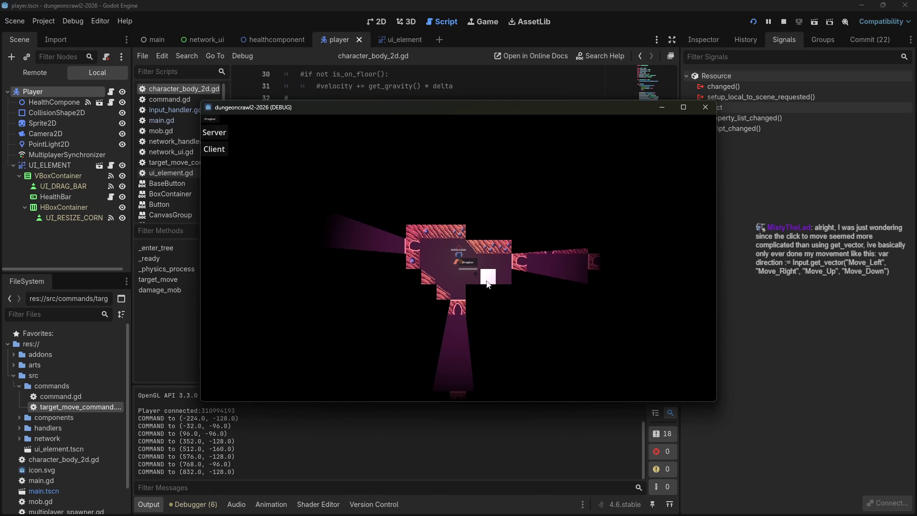
left_click(525, 256)
left_click(515, 245)
left_click(494, 220)
left_click(463, 198)
left_click(475, 197)
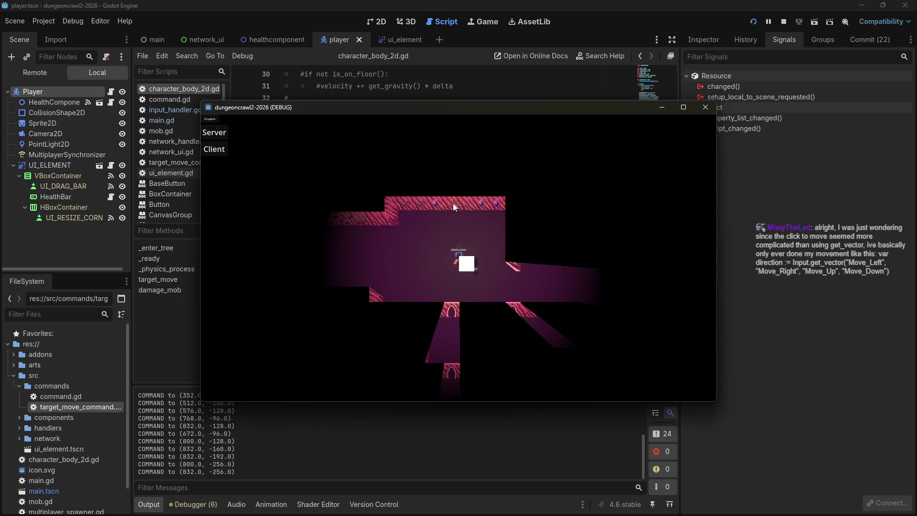
- Send the player back toward the lower left, then drag to steer its target
left_click(321, 271)
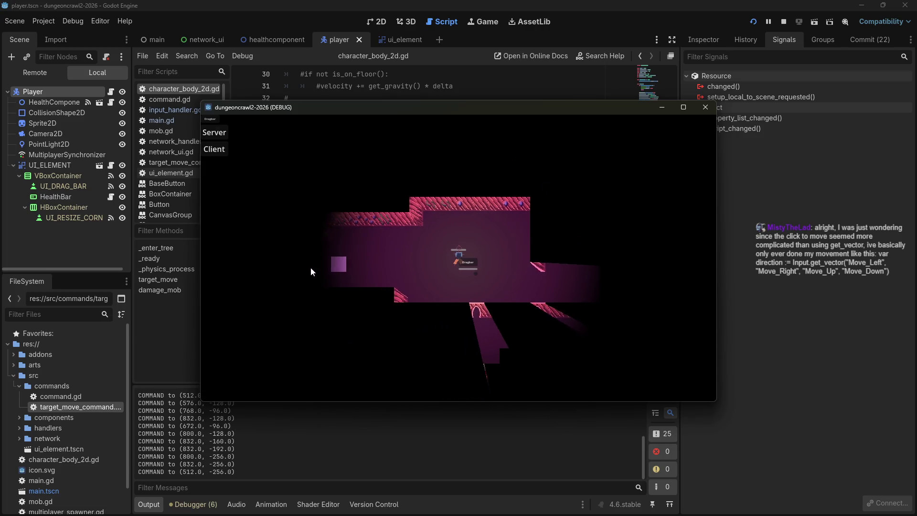
left_click(336, 295)
left_click(365, 317)
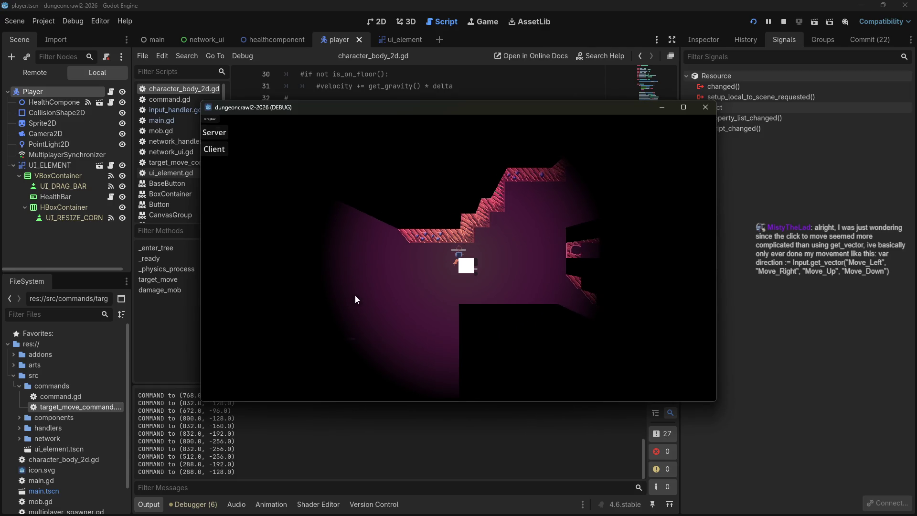
left_click(364, 286)
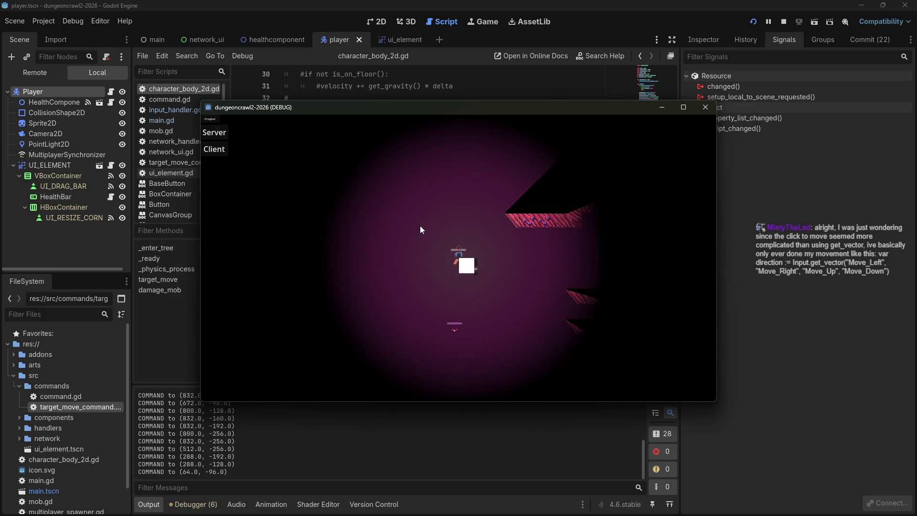
mouse_move(420, 225)
left_mouse_down()
mouse_move(402, 215)
mouse_move(402, 267)
mouse_move(435, 348)
mouse_move(488, 313)
mouse_move(465, 194)
mouse_move(407, 213)
left_mouse_up()
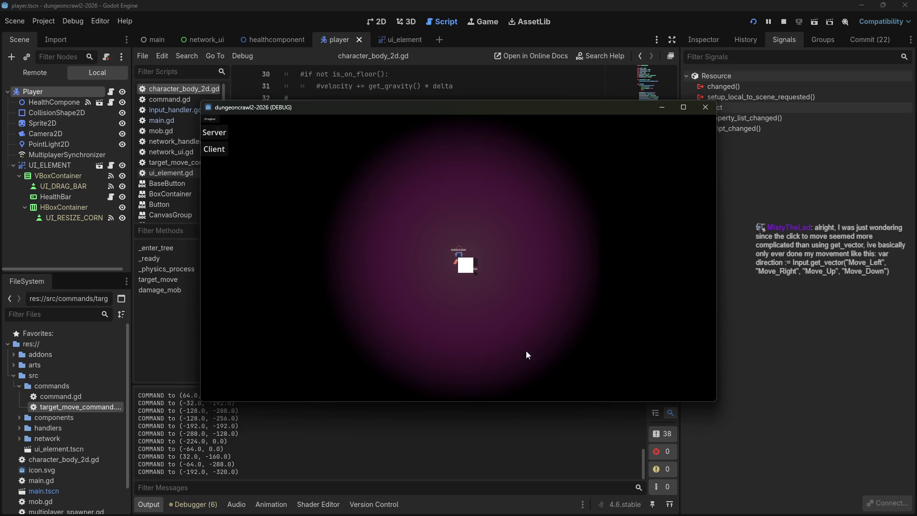
- Walk the player along the right corridor into the right room and up the passage
left_click(528, 309)
left_click(463, 330)
left_click(501, 324)
left_click(526, 312)
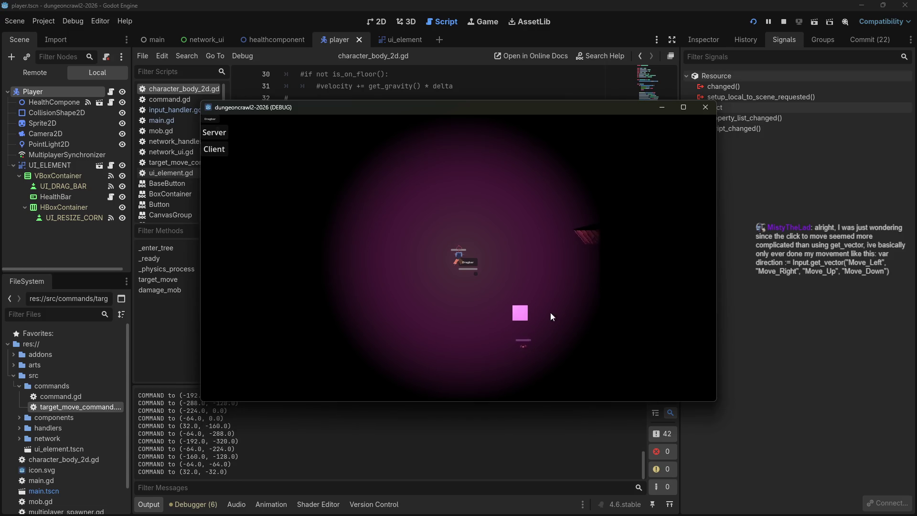
left_click(552, 277)
left_click(549, 274)
left_click(571, 262)
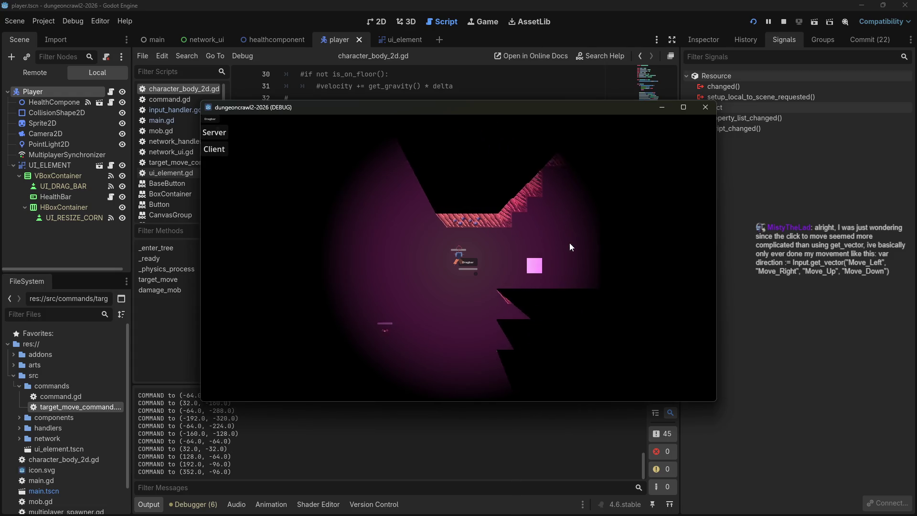
left_click(554, 259)
left_click(569, 256)
left_click(580, 258)
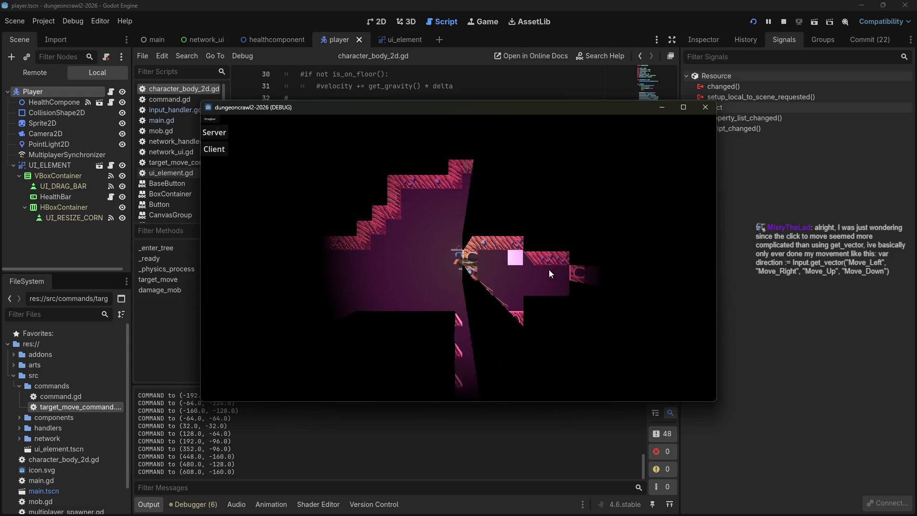
left_click(577, 270)
left_click(494, 284)
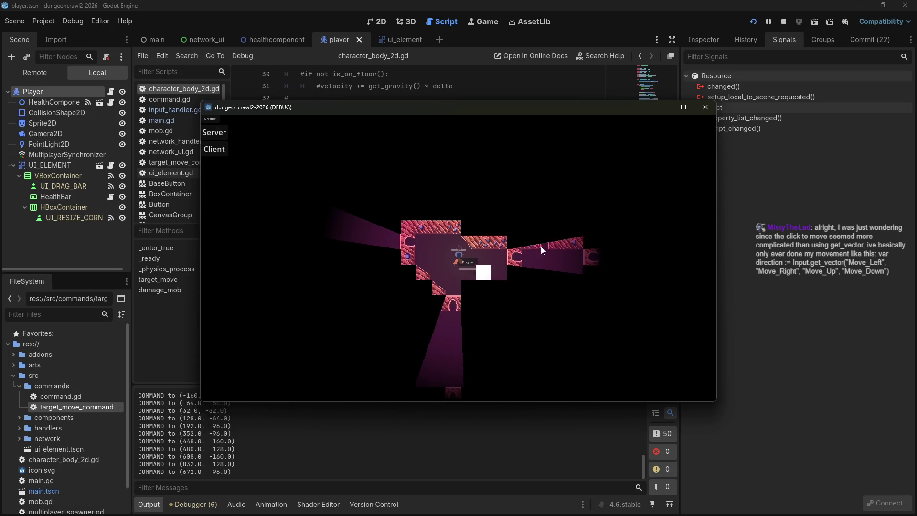
left_click(541, 245)
left_click(515, 259)
left_click(471, 205)
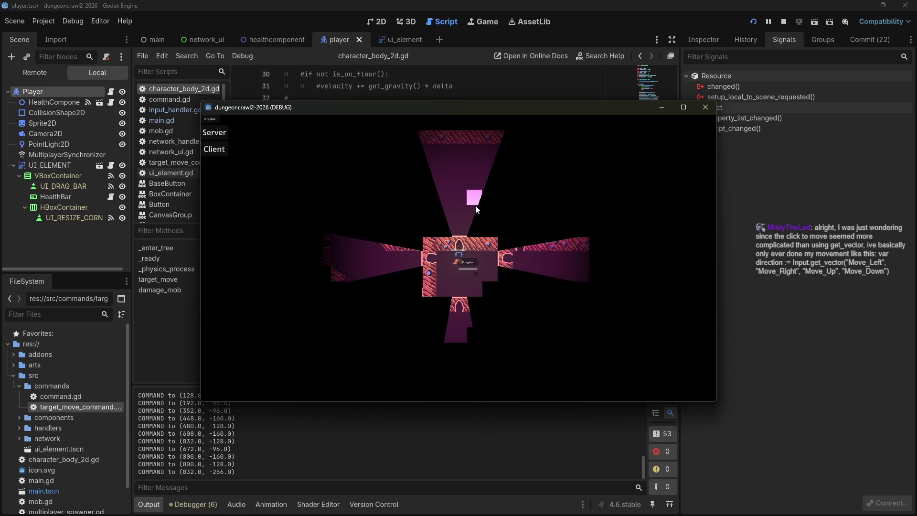
left_click(549, 254)
left_click(504, 276)
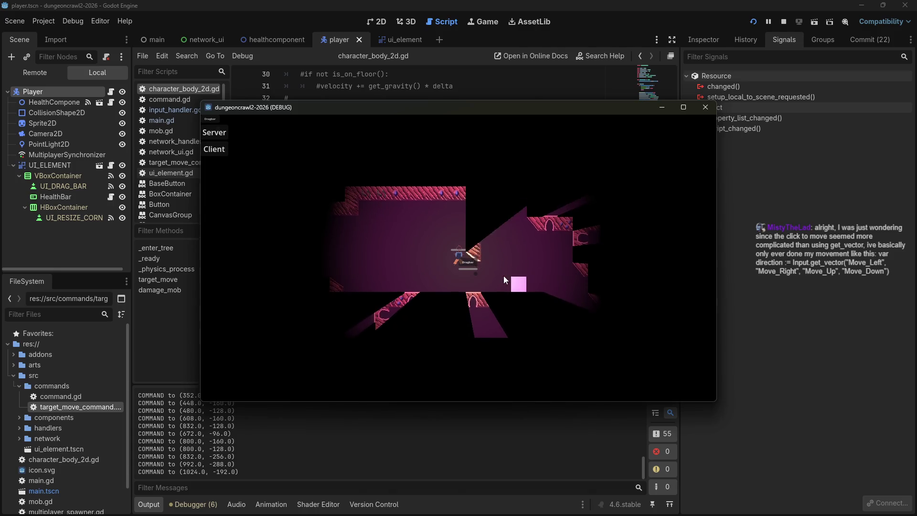
left_click(520, 259)
left_click(503, 257)
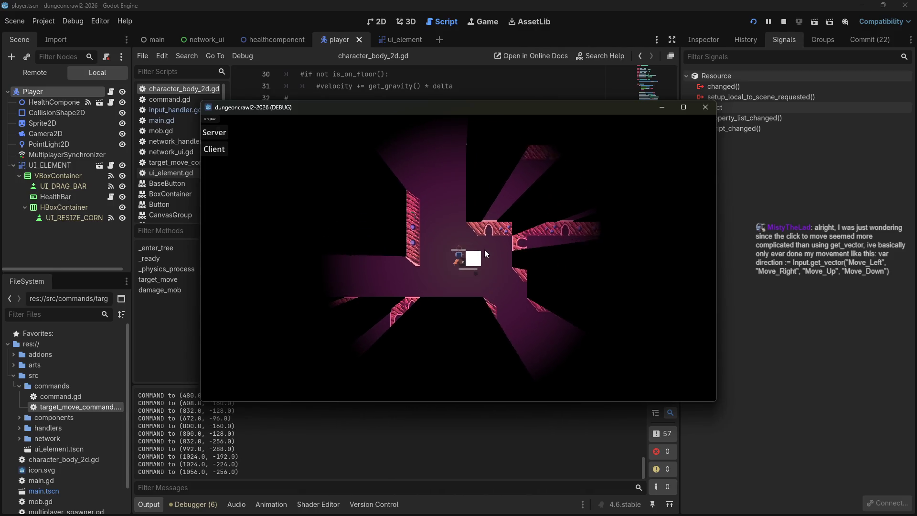
left_click(482, 213)
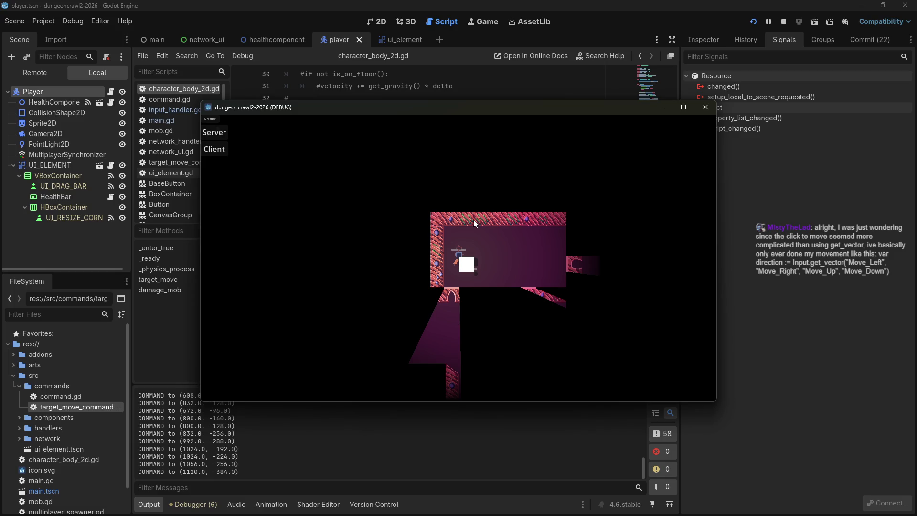
- Move the player left and down, then back along the lower area into the right room
left_click(514, 303)
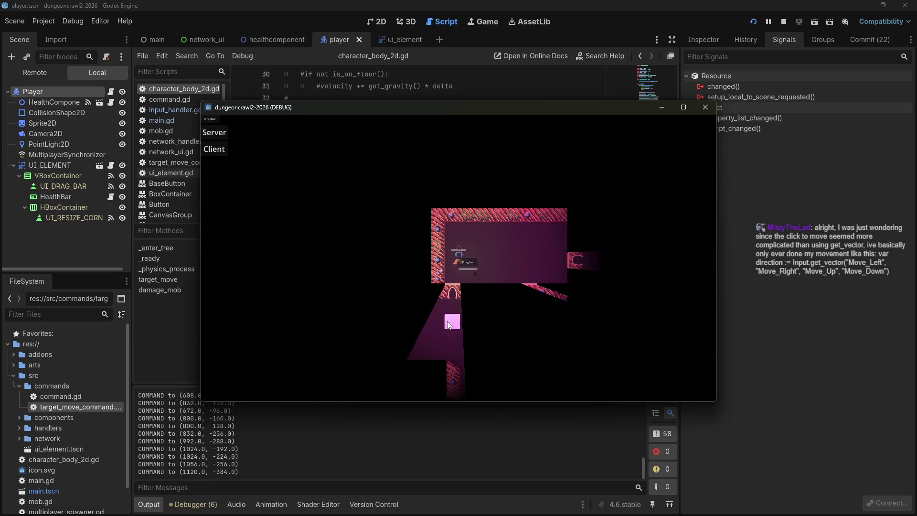
left_click(388, 314)
left_click(440, 175)
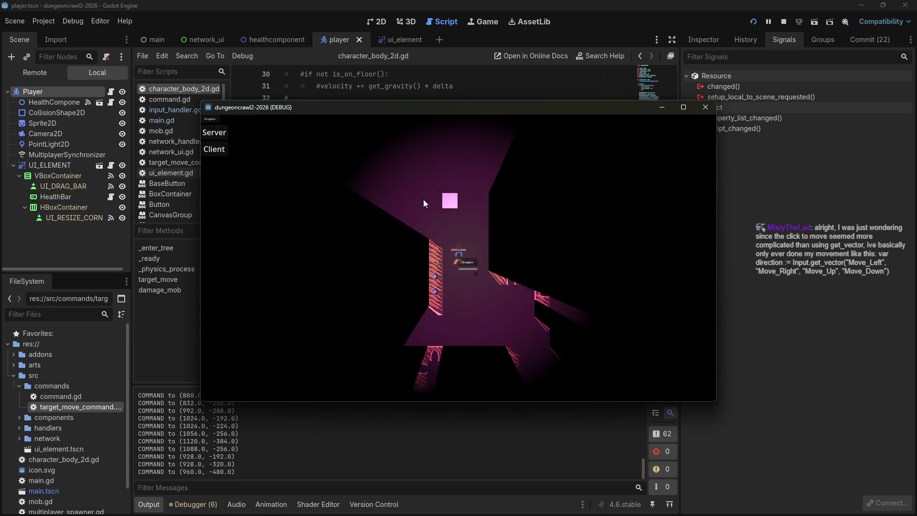
left_click(415, 202)
left_click(375, 278)
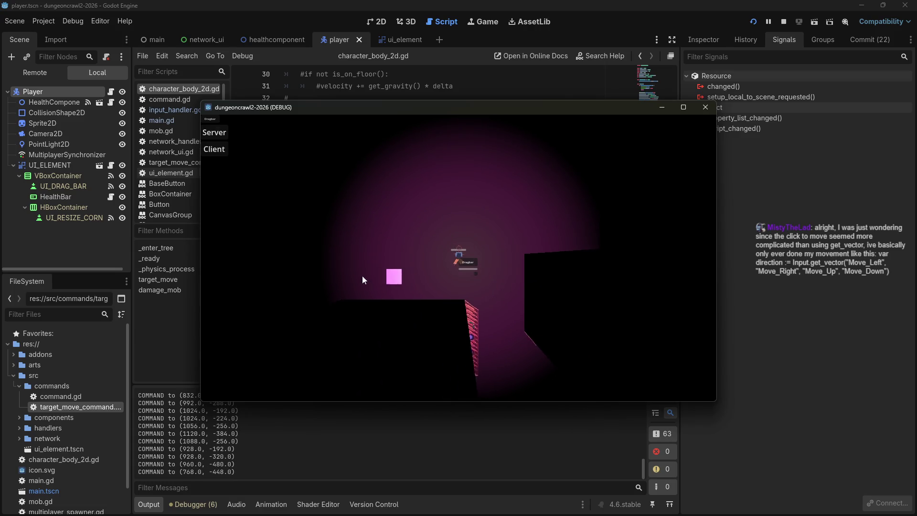
left_click(390, 267)
left_click(330, 281)
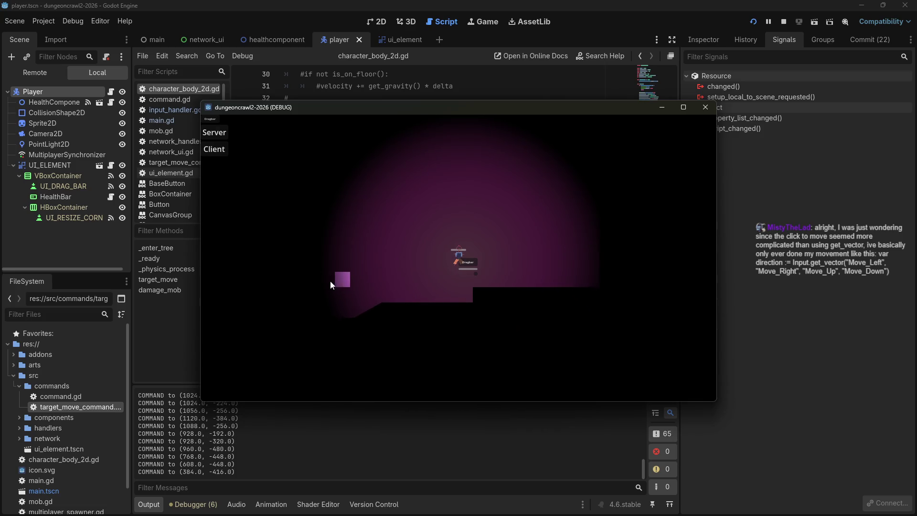
left_click(309, 314)
left_click(323, 292)
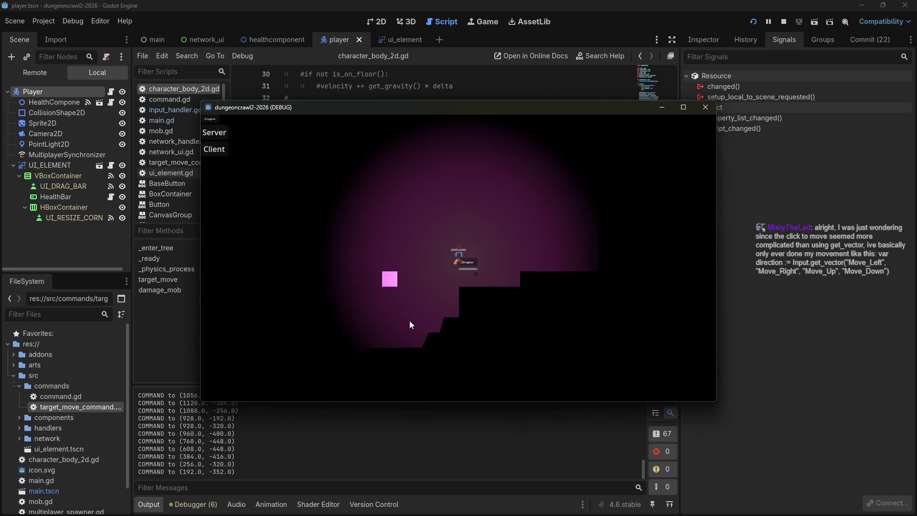
left_click(368, 316)
left_click(380, 341)
left_click(415, 357)
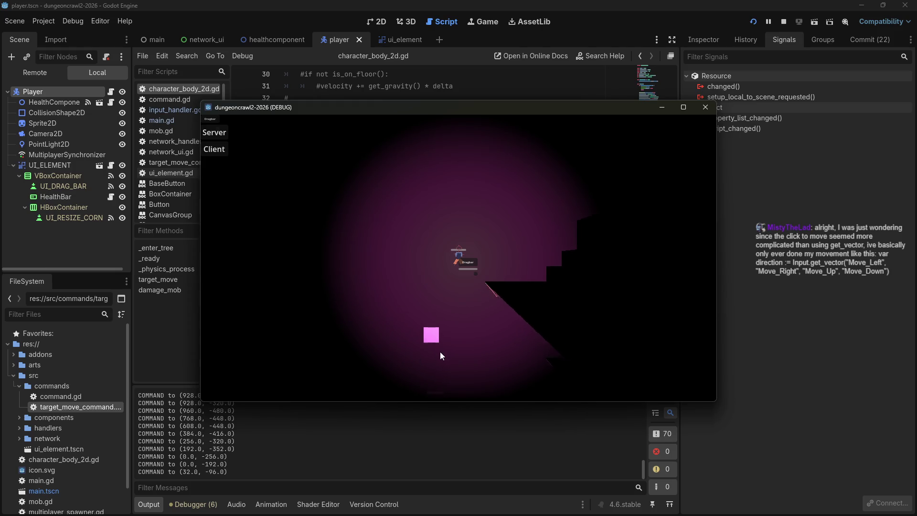
left_click(440, 352)
left_click(492, 325)
left_click(537, 281)
left_click(533, 249)
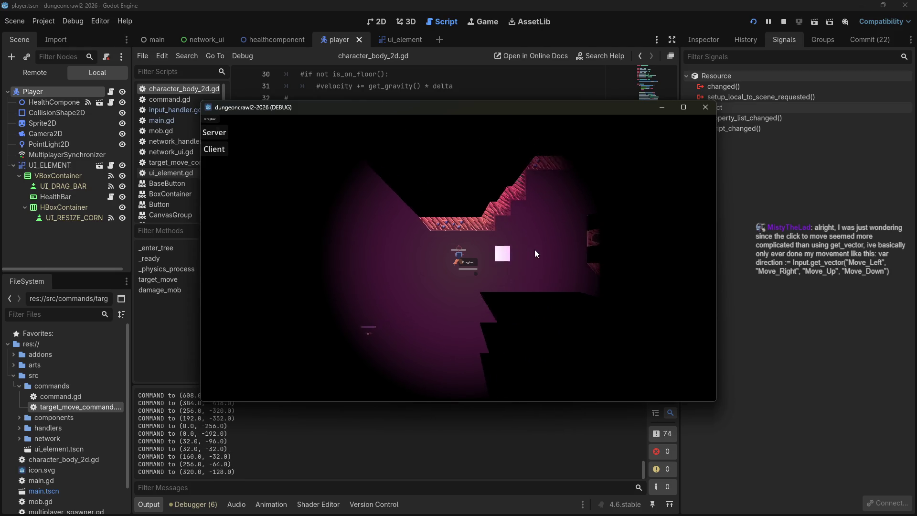
left_click(537, 210)
left_click(564, 238)
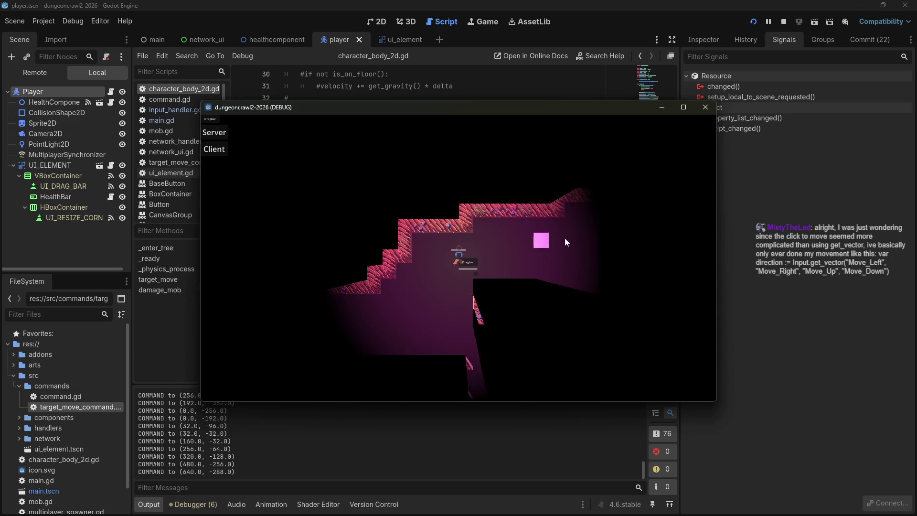
left_click(551, 257)
left_click(520, 283)
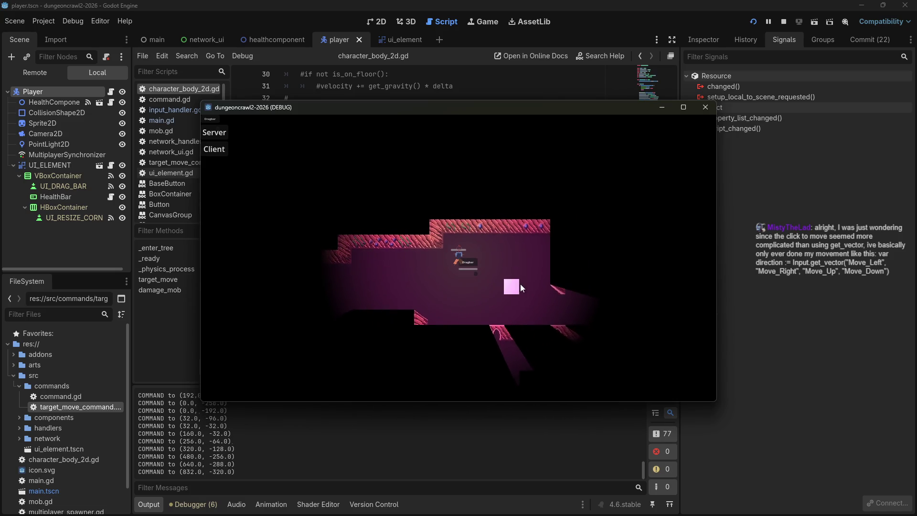
left_click(524, 279)
left_click(522, 273)
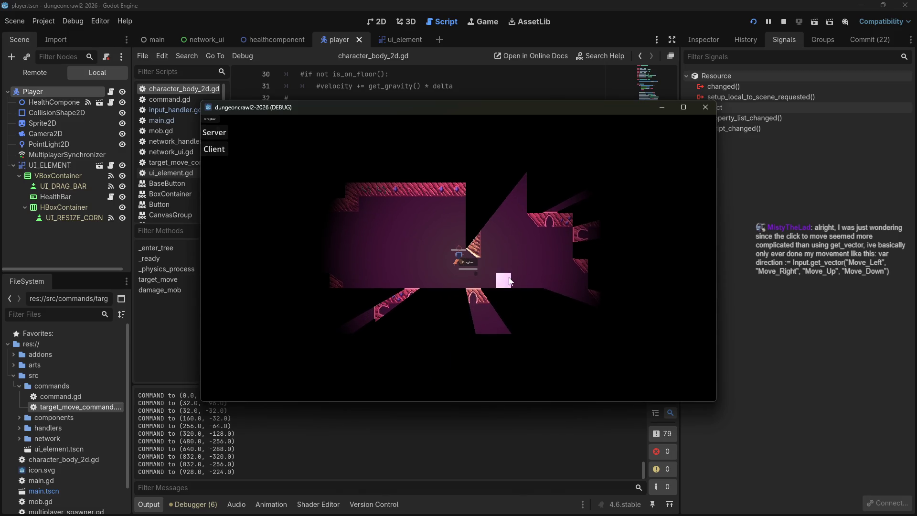
left_click(500, 246)
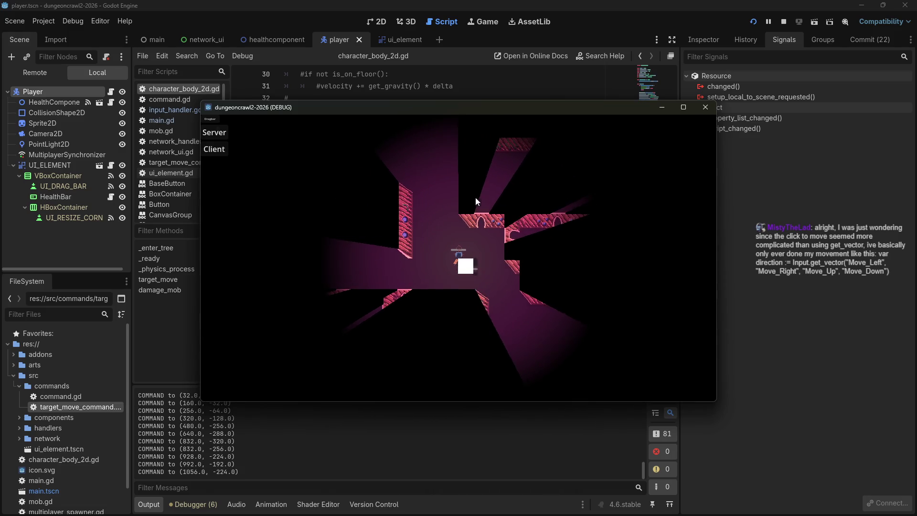
- Walk the player up-left to a few final targets and close the game window
left_click(460, 265)
left_click(451, 264)
left_click(482, 263)
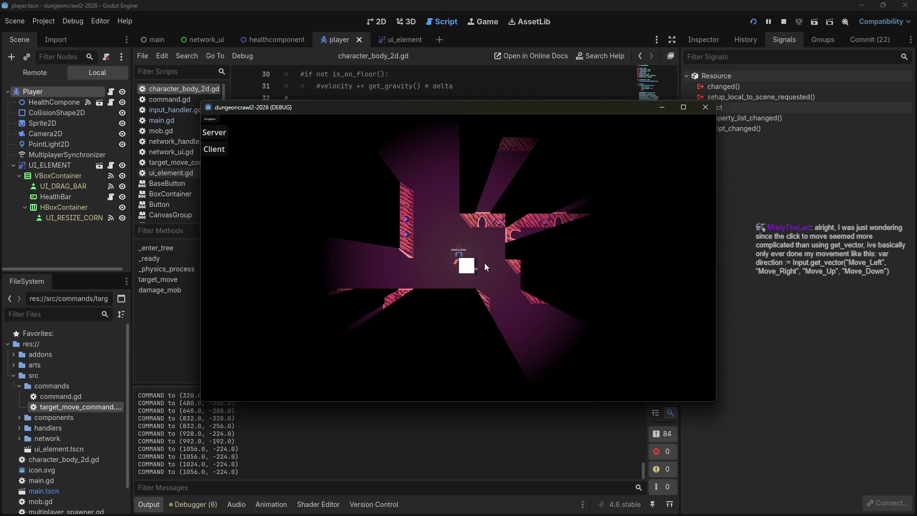
left_click(474, 251)
left_click(451, 267)
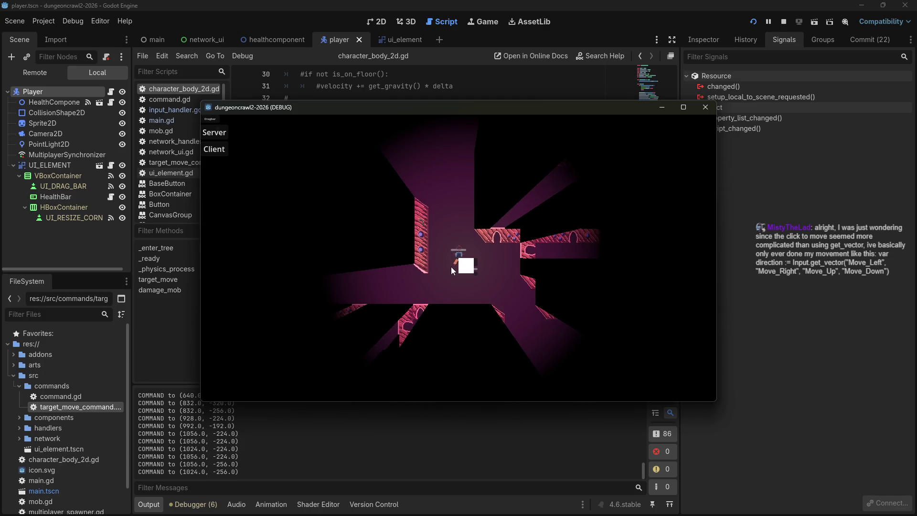
left_click(444, 239)
left_click(447, 181)
left_click(709, 107)
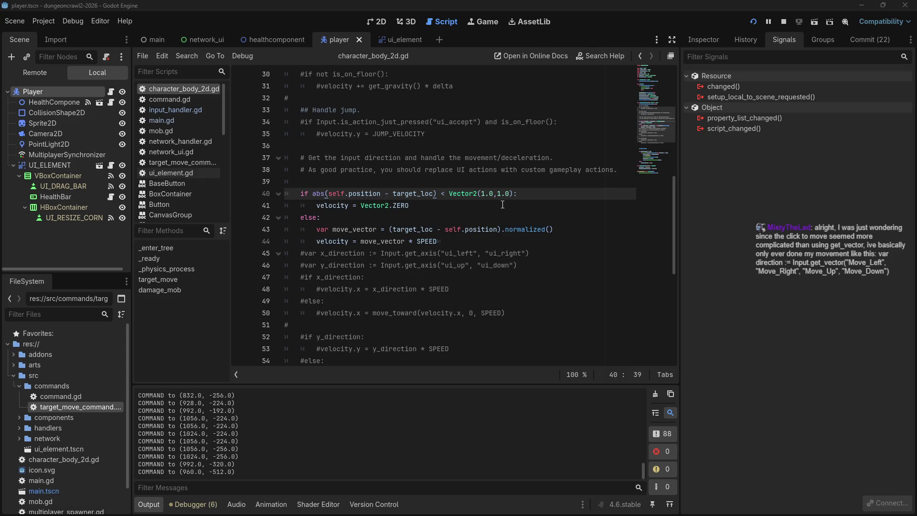
- Stop debugging with F8 and put the caret on lines 29–30 of character_body_2d.gd
scroll(375, 205, "up", 5)
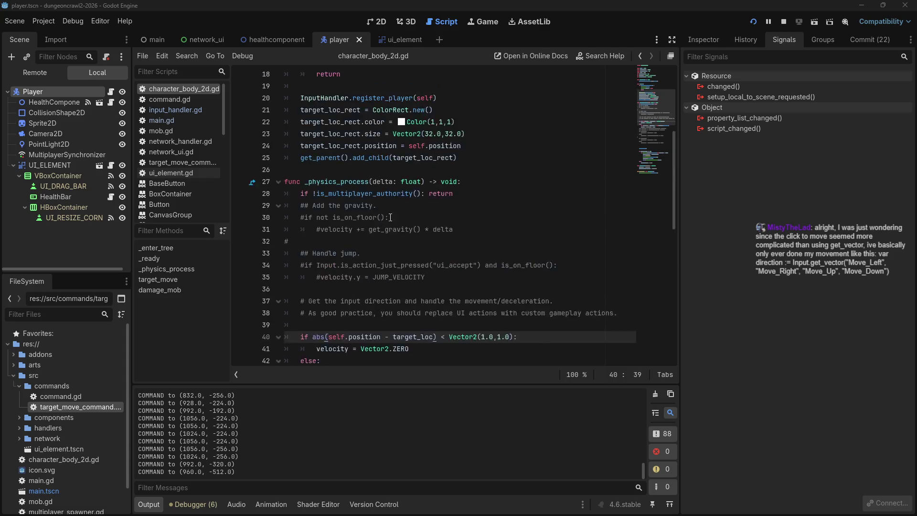
key("F8")
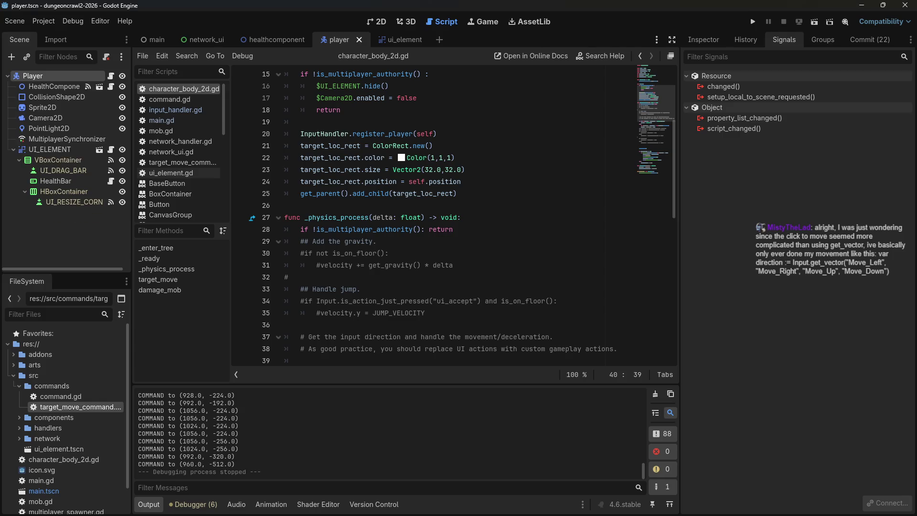
left_click(470, 255)
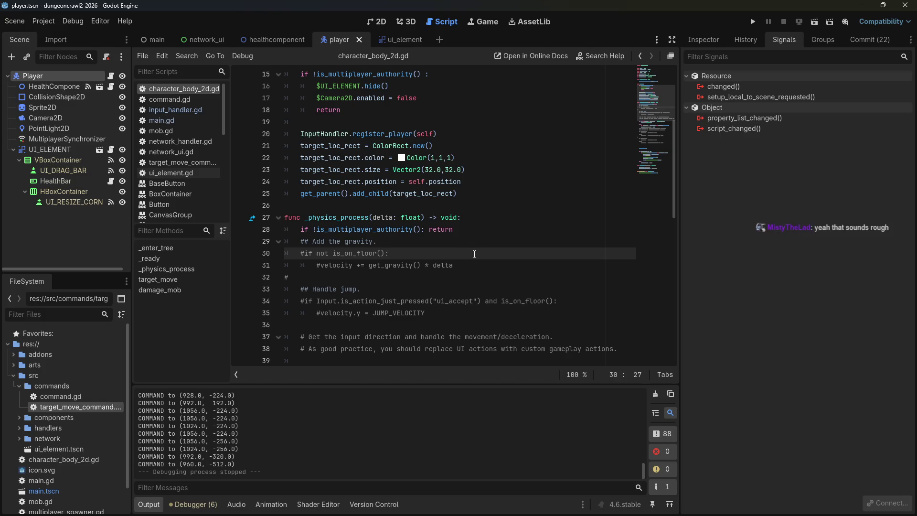
left_click(472, 231)
left_click(468, 241)
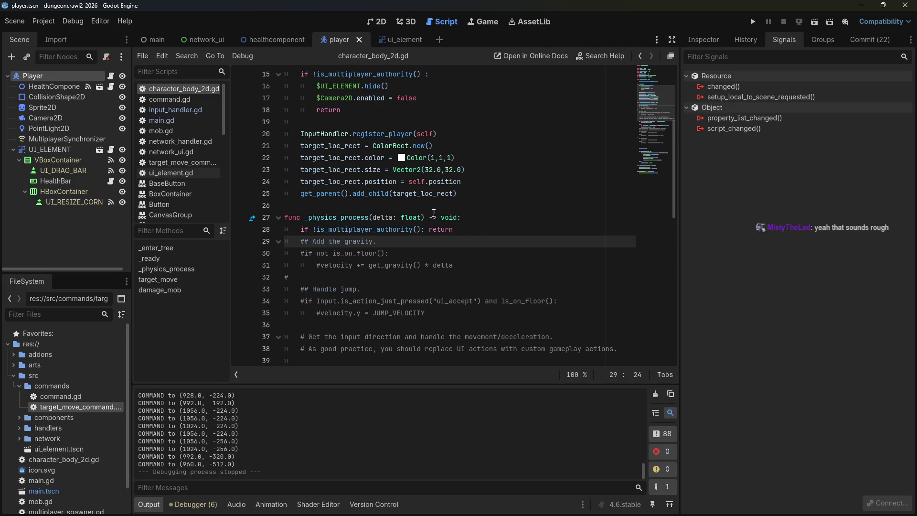
mouse_move(420, 155)
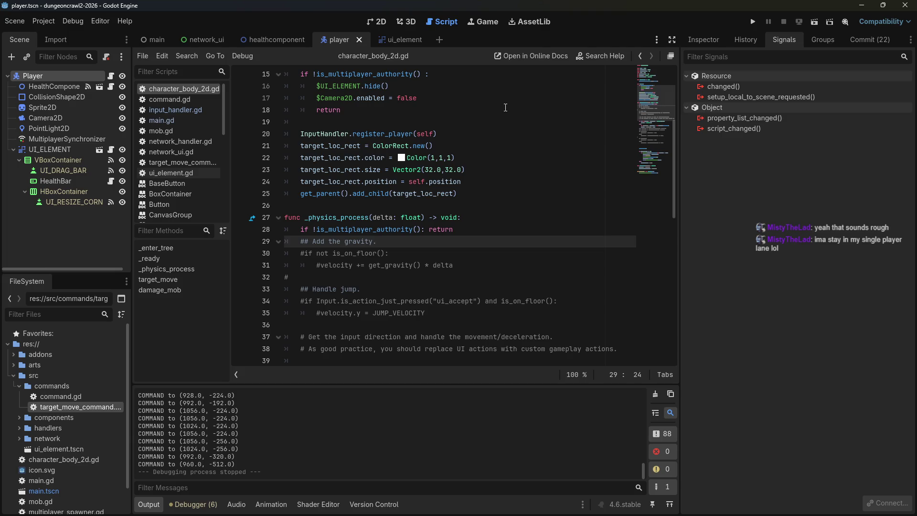
left_click(439, 121)
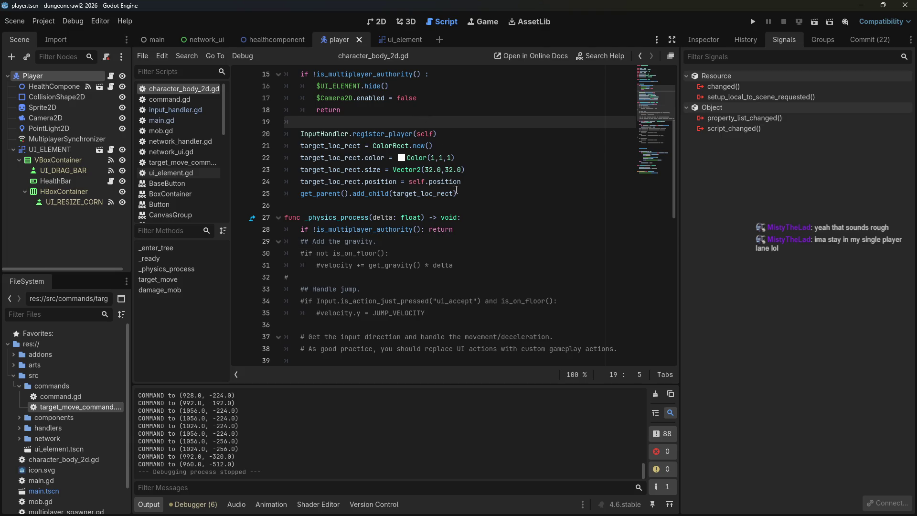
scroll(449, 167, "up", 4)
scroll(456, 194, "down", 4)
scroll(457, 205, "up", 3)
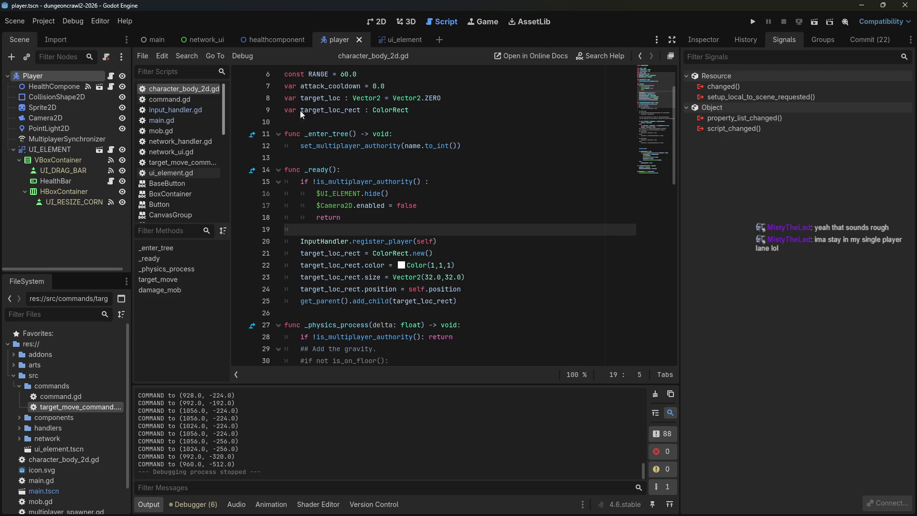
scroll(462, 247, "down", 4)
scroll(462, 247, "down", 3)
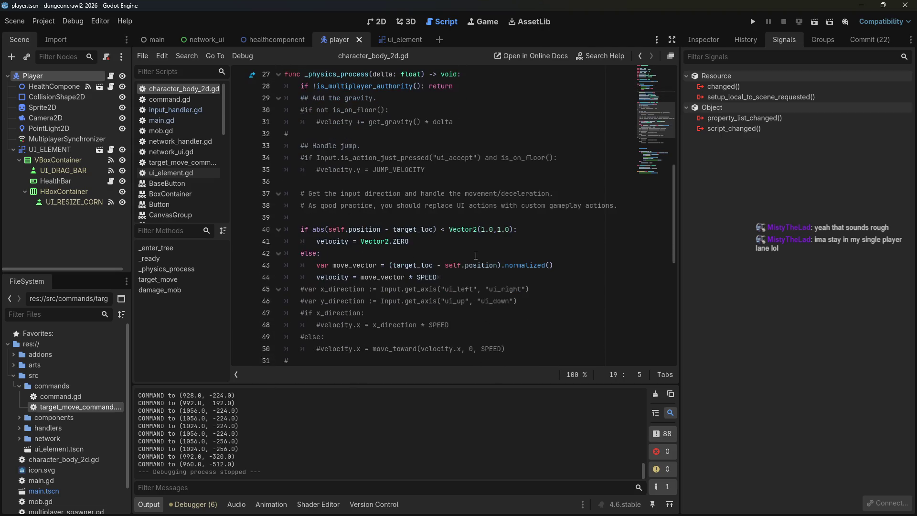
left_click(507, 230)
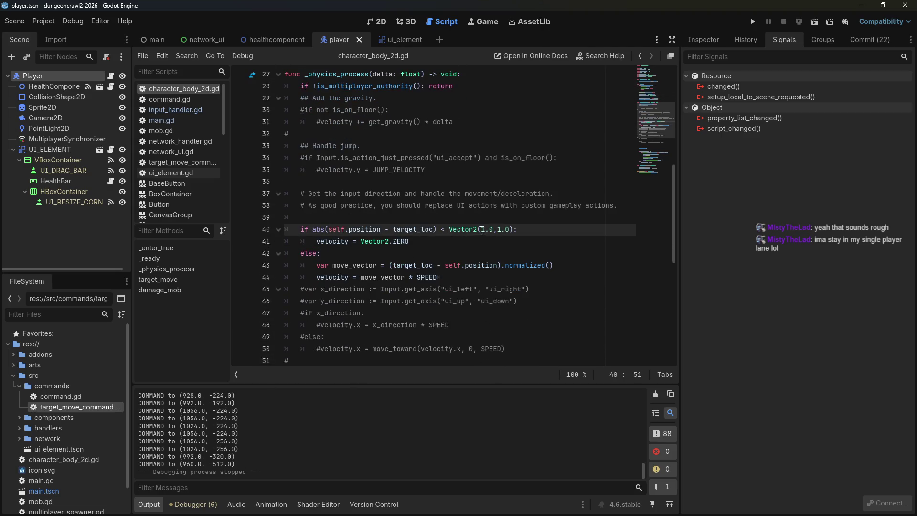
left_click_drag(481, 230, 495, 229)
left_click(507, 218)
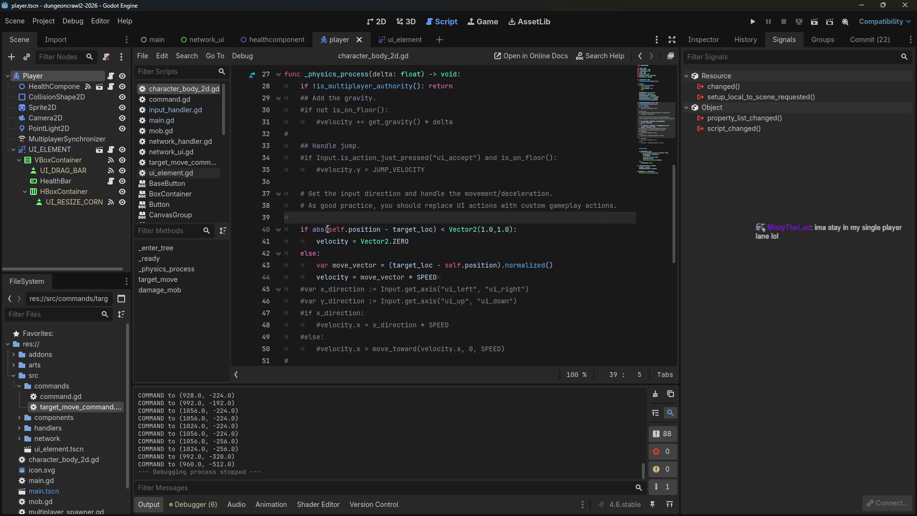
left_click_drag(329, 230, 382, 231)
- Rewrite line 40's check as self.position.distance_to(target_loc) < 1.0, dropping Vector2
left_click(381, 232)
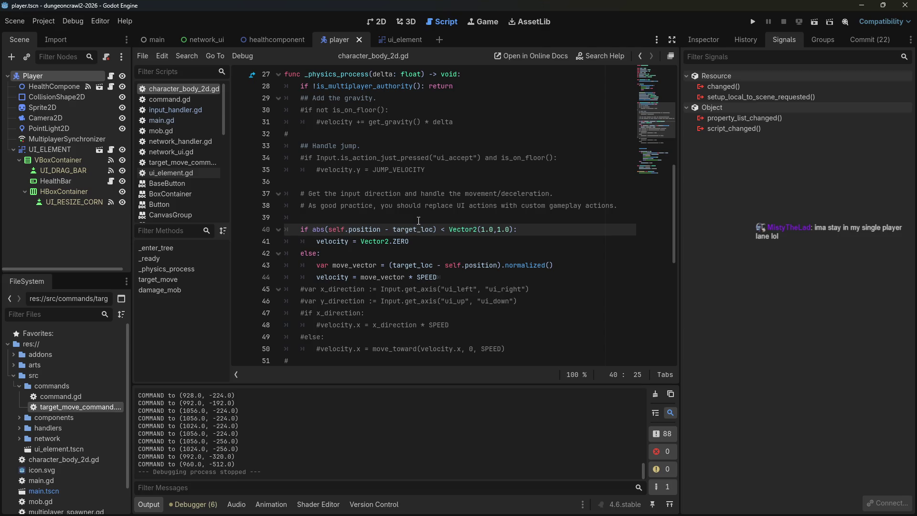
type(".distance")
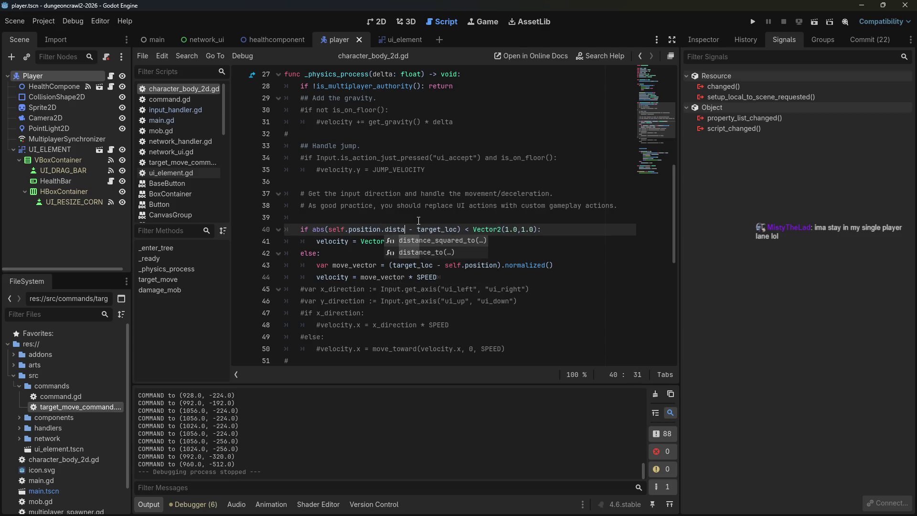
type("_to")
key("Return")
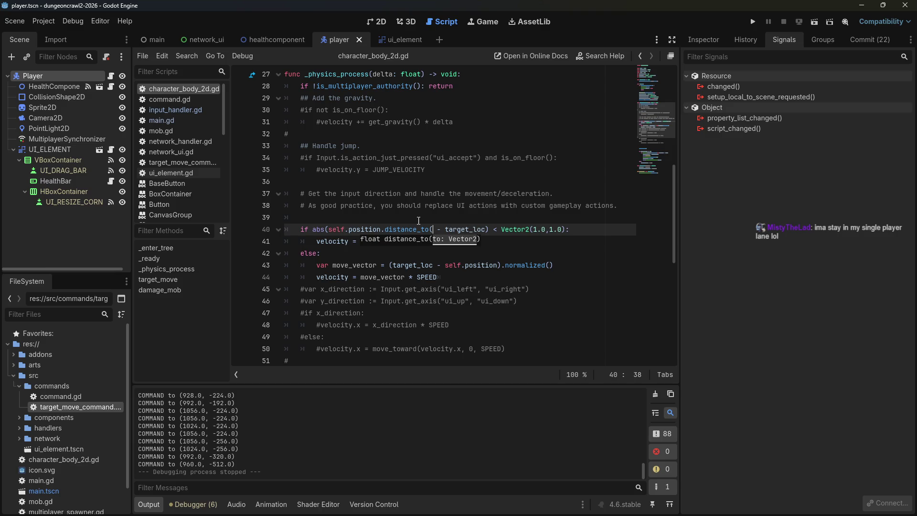
key("Delete")
key("Delete")
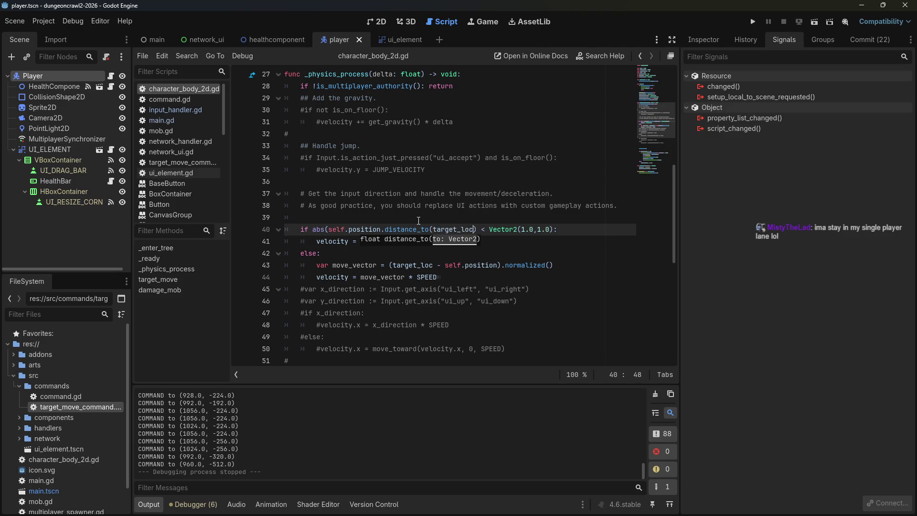
key("Right")
key("Right")
key("Right")
type(")")
key("Right")
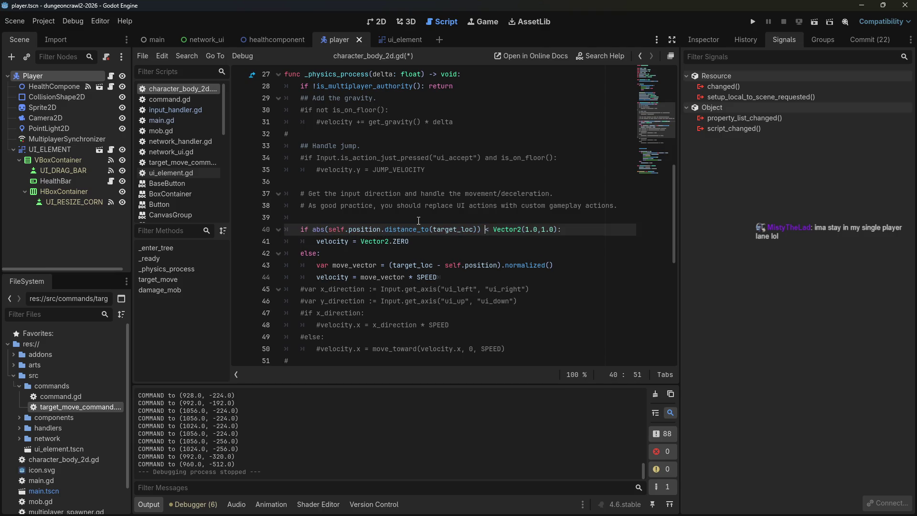
key("Delete")
key("Delete")
key("Delete")
key("Right")
key("Delete")
key("Delete")
key("Delete")
- Remove the leftover abs( wrapper from the condition, then save and run the game
left_click(478, 229)
key("BackSpace")
left_click(329, 229)
key("BackSpace")
key("BackSpace")
key("BackSpace")
key("BackSpace")
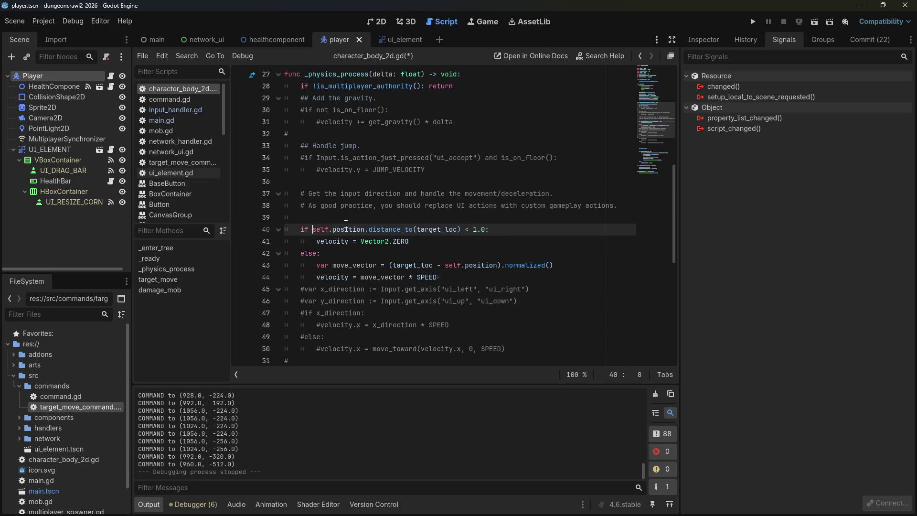
left_click(753, 21)
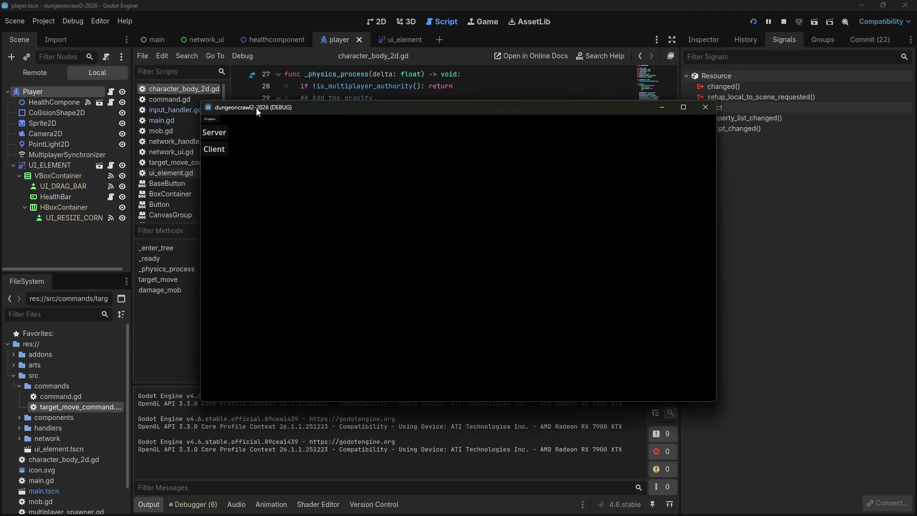
- Host the game as Server and send the player to several nearby targets
left_click(224, 155)
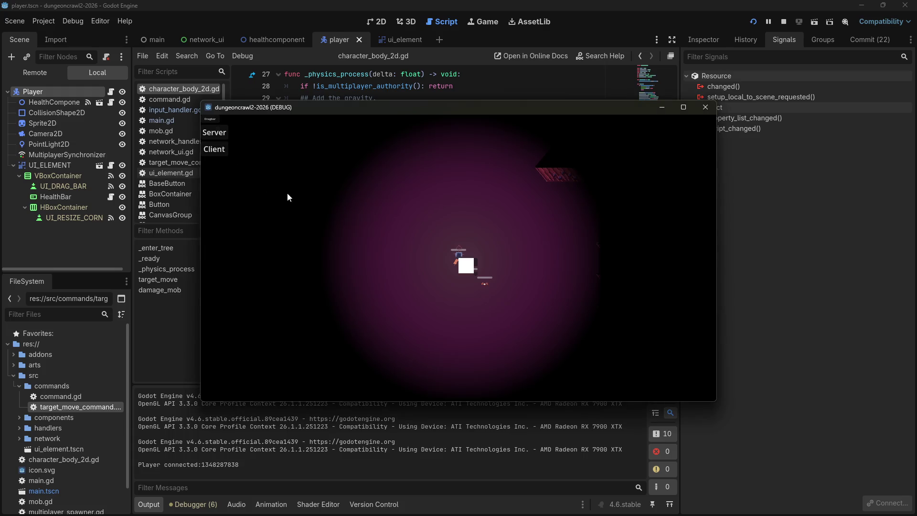
left_click(462, 253)
left_click(469, 246)
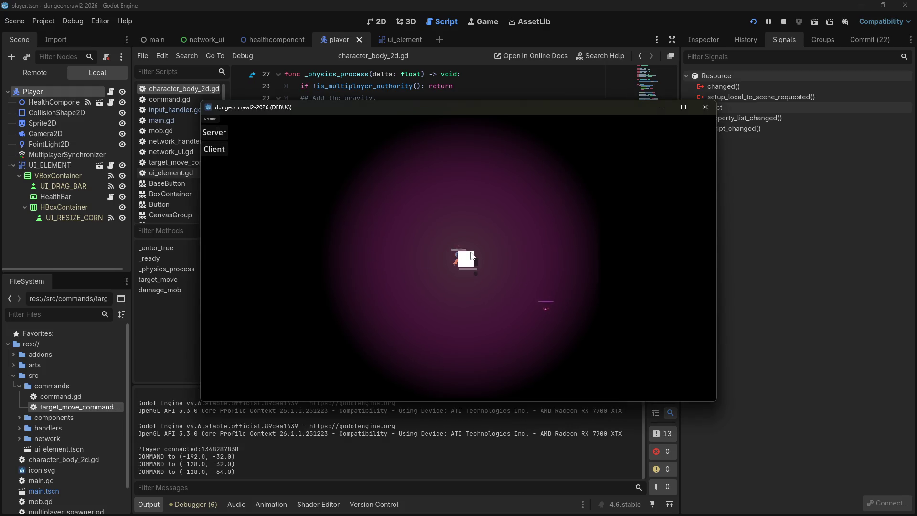
left_click(471, 248)
left_click(471, 246)
left_click(452, 258)
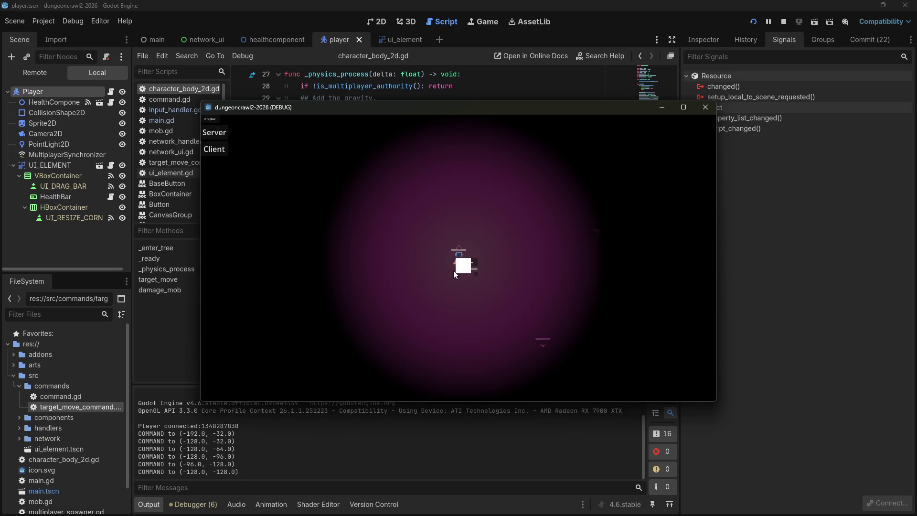
left_click(453, 270)
left_click(475, 257)
left_click(497, 265)
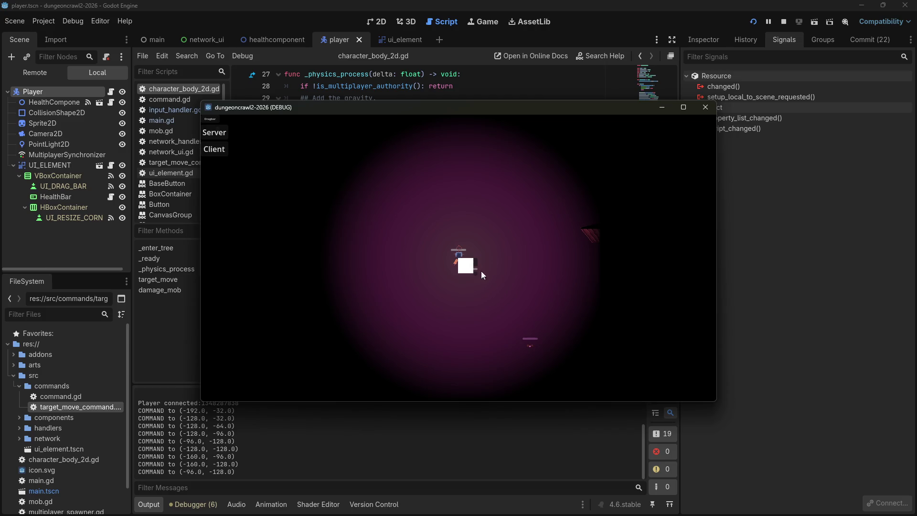
- Walk the player right and upward, then close the game window
left_click(477, 273)
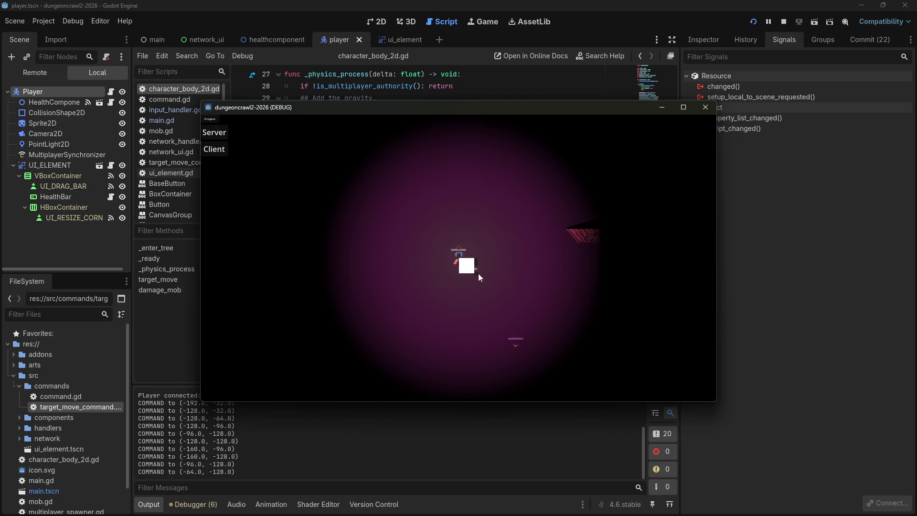
left_click(477, 266)
left_click(478, 263)
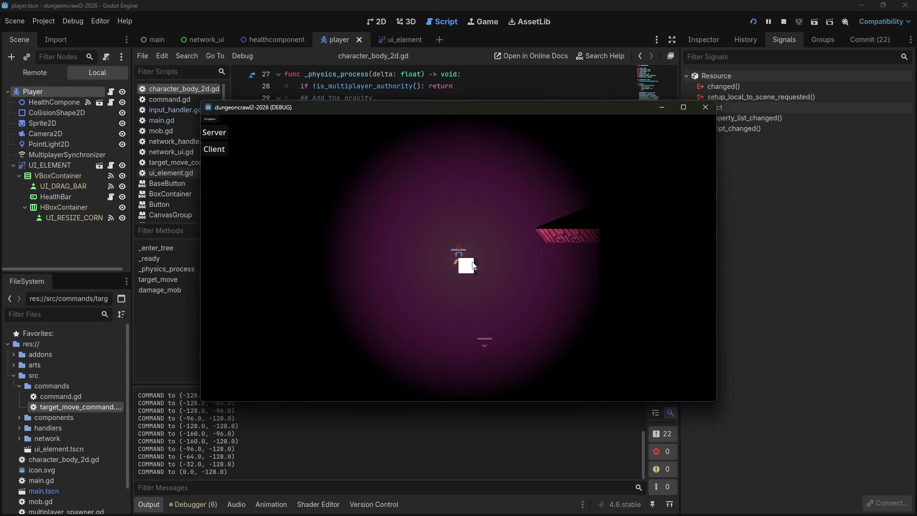
left_click(478, 215)
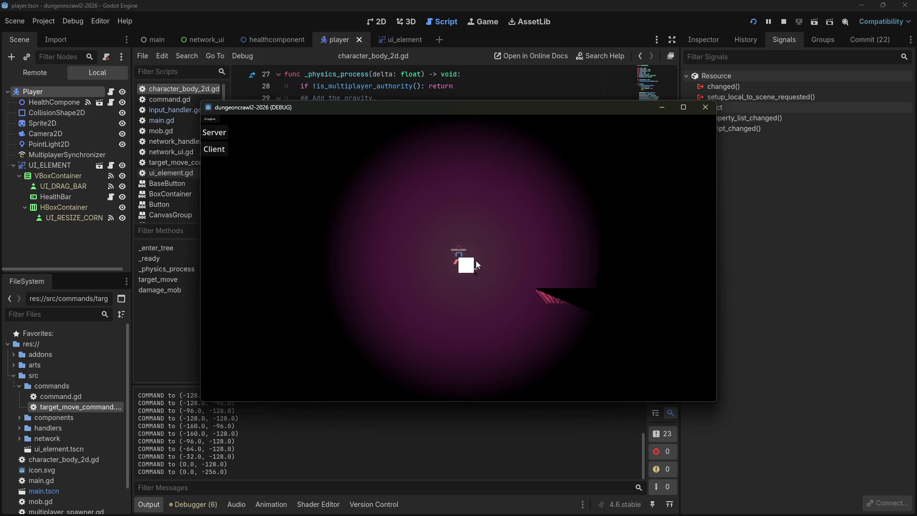
left_click(512, 305)
left_click(710, 107)
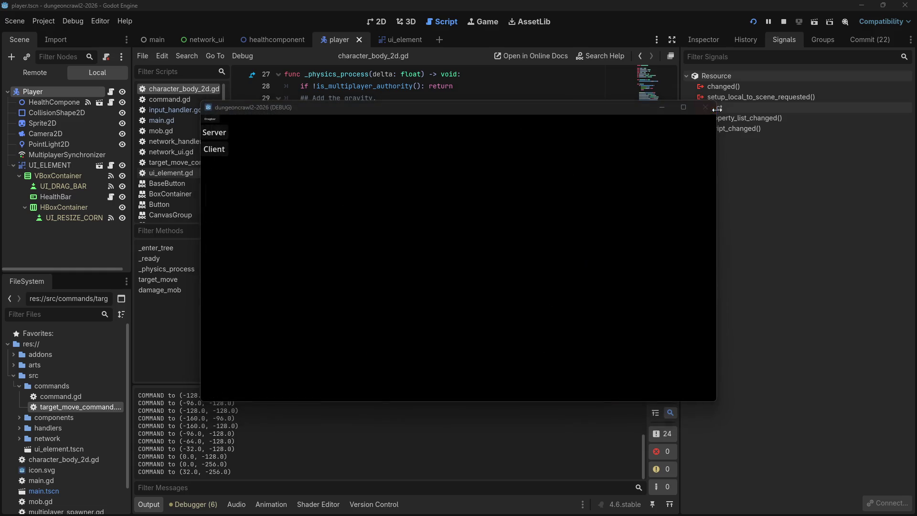